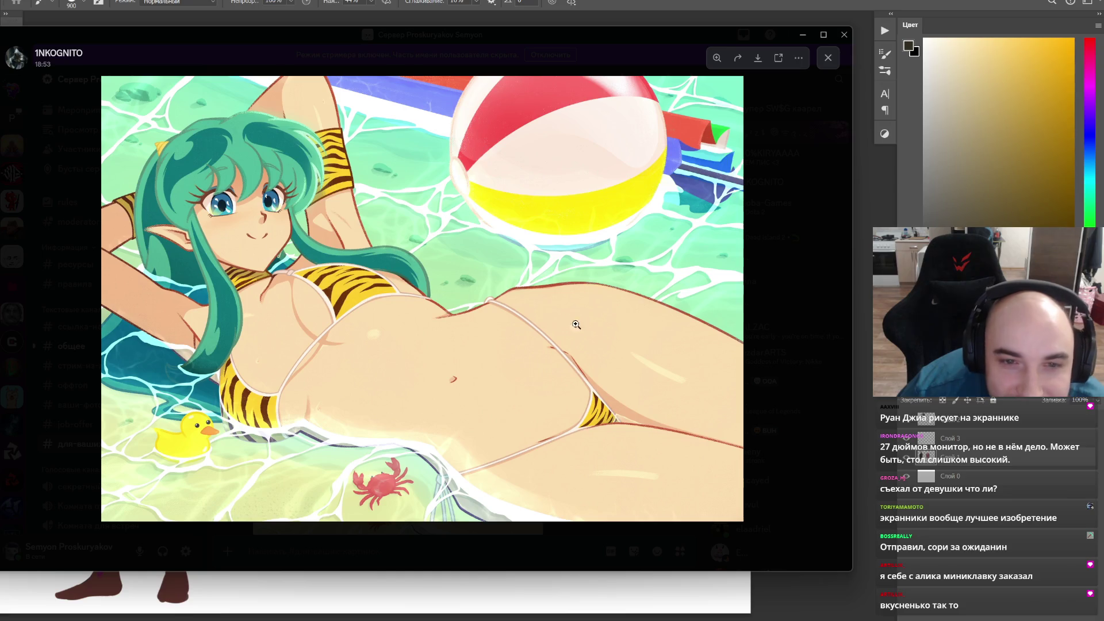
# Step: Browse the enlarged reference images in the Discord viewer and settle on the seated starry-background figure
pyautogui.moveTo(679, 46); pyautogui.dragTo(721, 44)
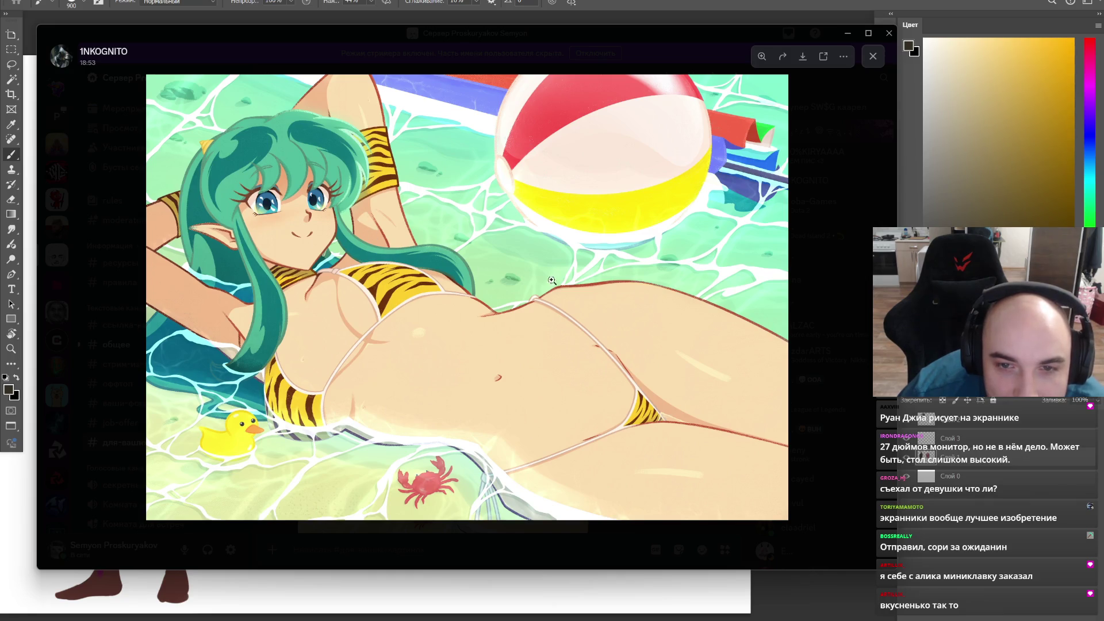
pyautogui.click(794, 289)
pyautogui.scroll(-3, 633, 354)
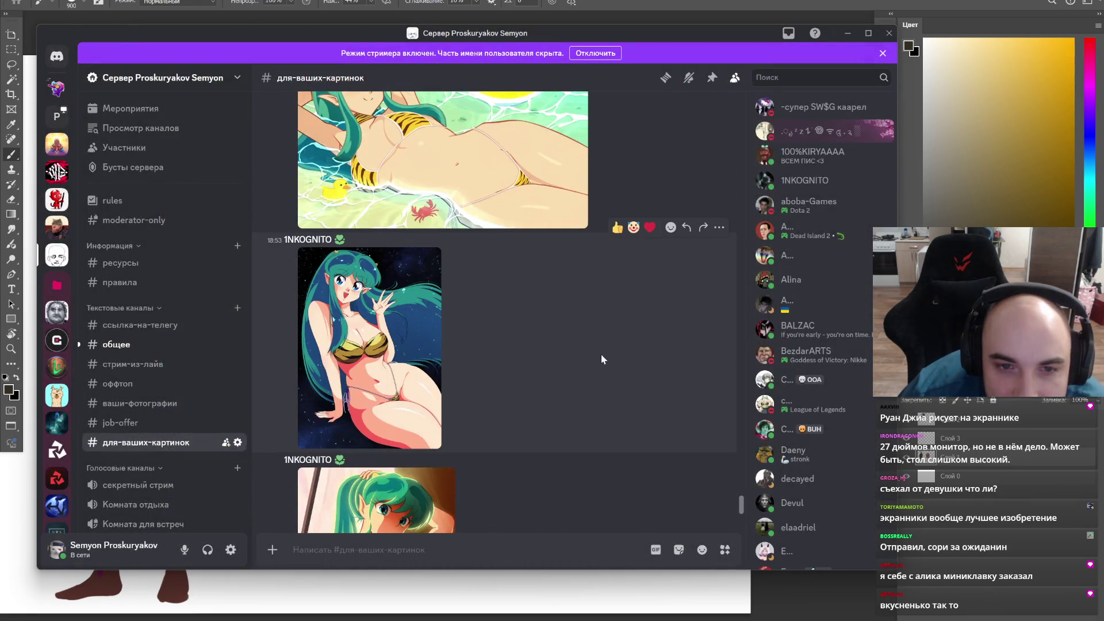
pyautogui.click(404, 308)
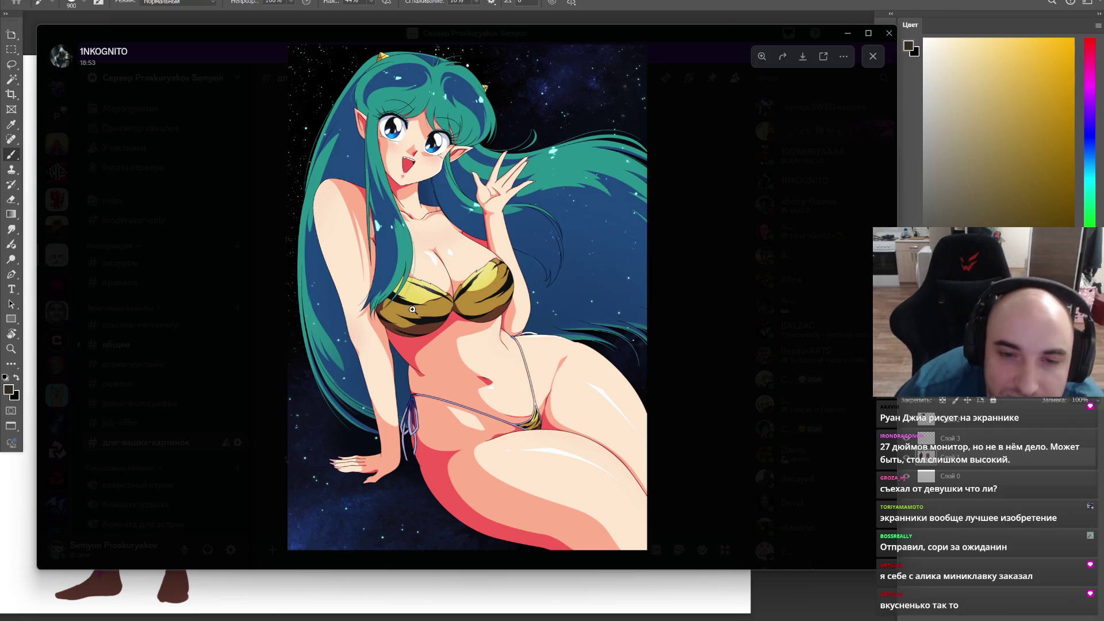
pyautogui.click(673, 307)
pyautogui.scroll(-3, 612, 293)
pyautogui.click(419, 402)
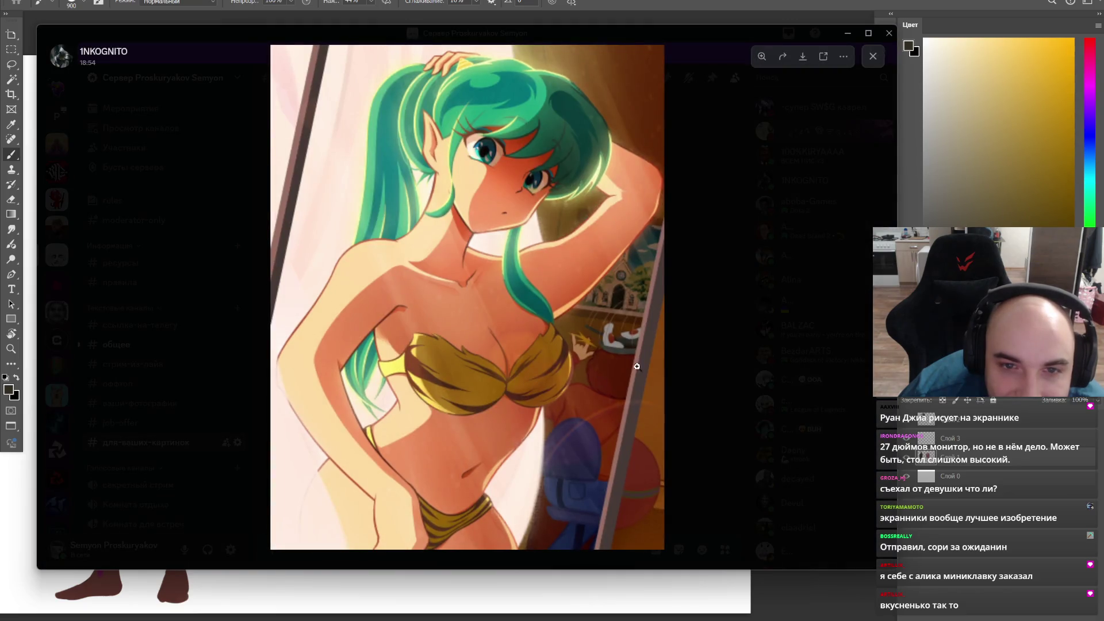
pyautogui.click(693, 366)
pyautogui.scroll(3, 544, 352)
pyautogui.click(422, 356)
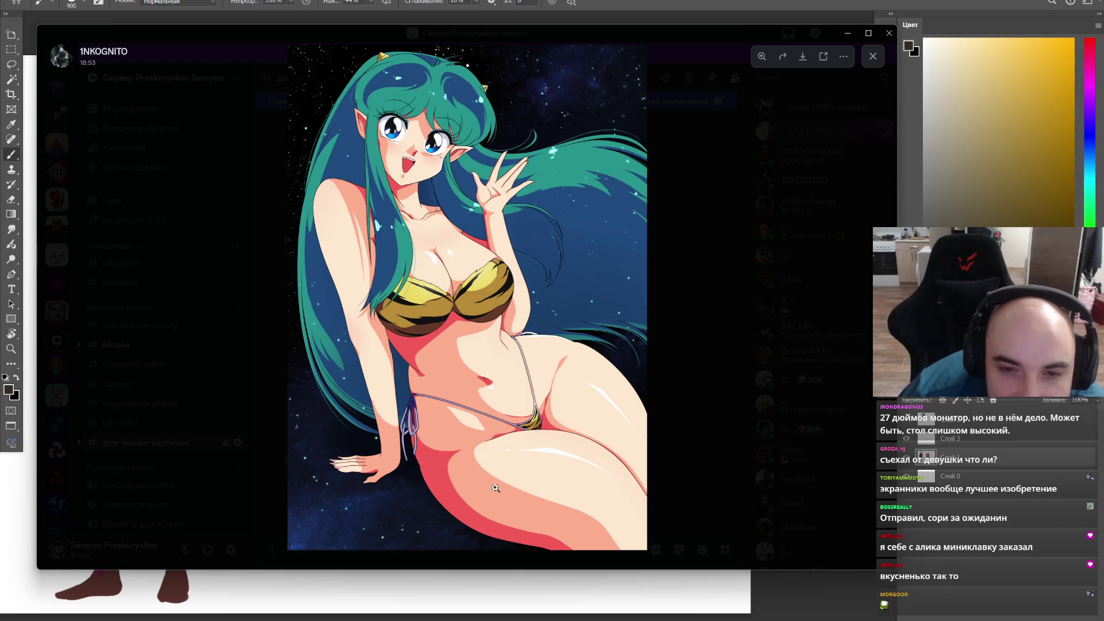
# Step: Copy the seated starry-background image to the clipboard and return to the painting canvas
pyautogui.rightClick(456, 380)
pyautogui.click(462, 384)
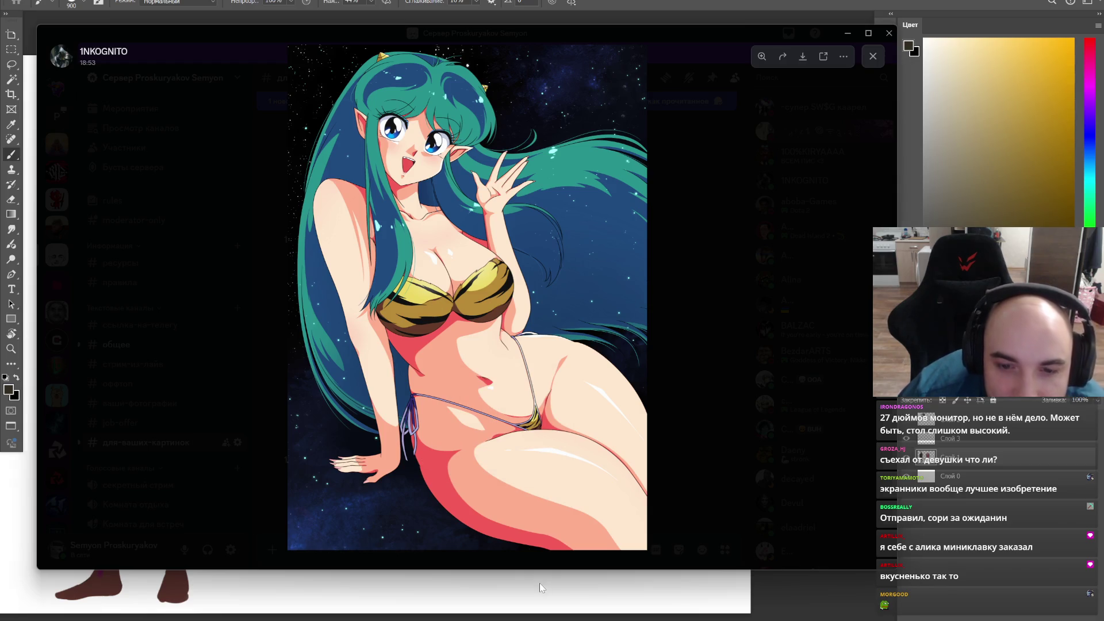
pyautogui.click(539, 583)
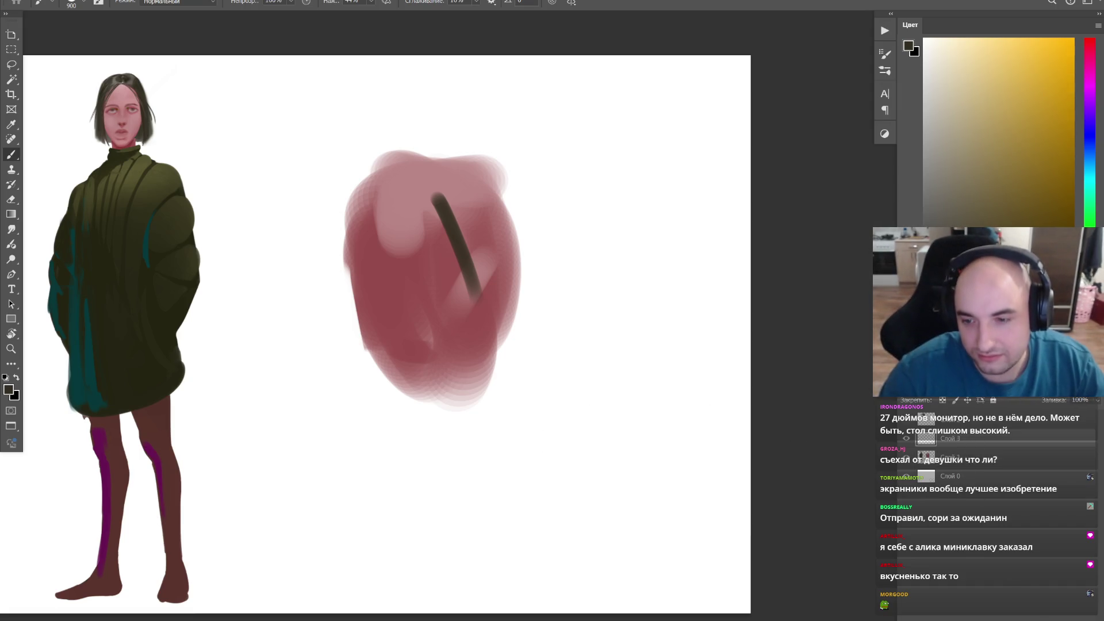
pyautogui.hotkey('alt', 'Tab')
pyautogui.rightClick(525, 392)
pyautogui.click(588, 413)
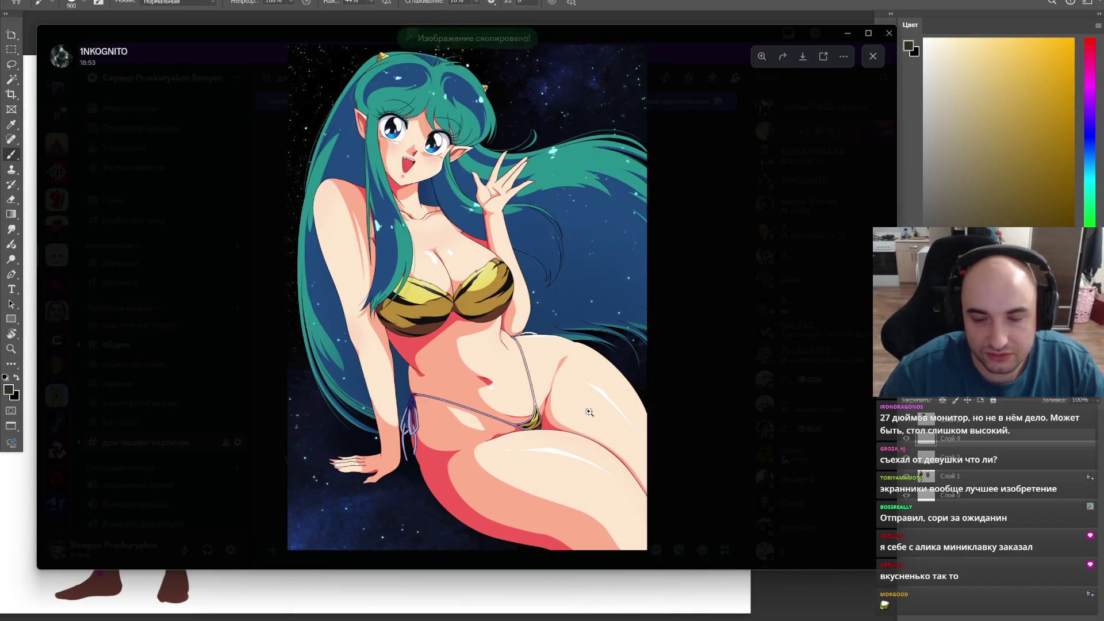
pyautogui.click(700, 579)
# Step: Paste the reference as a new layer, enlarge it and set it beside the sweater figure
pyautogui.hotkey('ctrl', 'v')
pyautogui.hotkey('ctrl', 't')
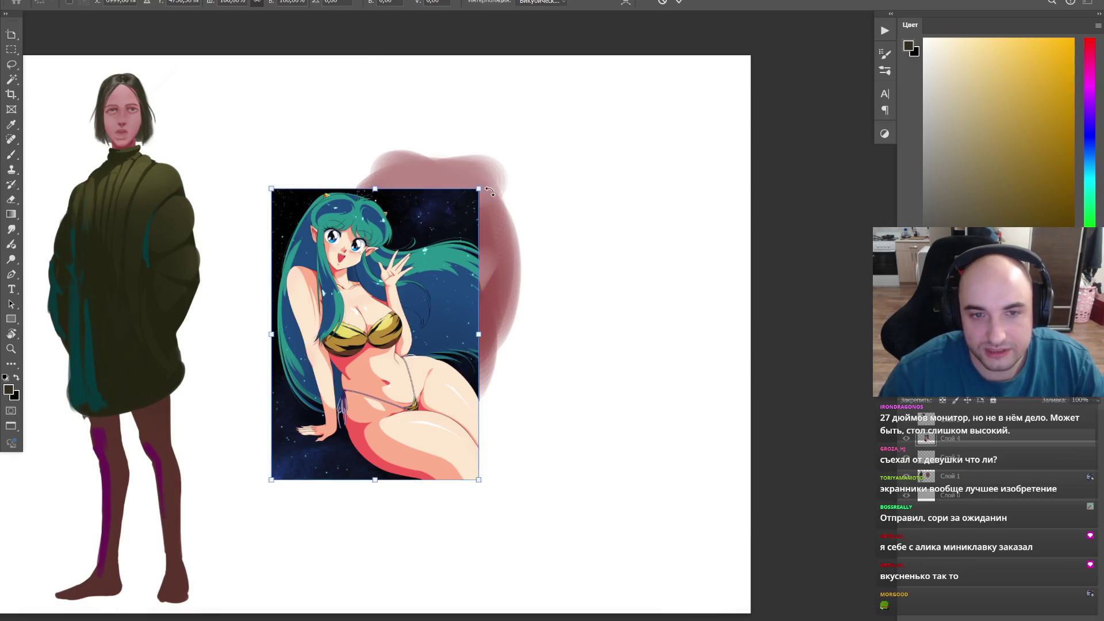
pyautogui.moveTo(478, 186); pyautogui.dragTo(616, 5)
pyautogui.moveTo(500, 218); pyautogui.dragTo(506, 297)
pyautogui.press('Return')
# Step: Select the shaded leg and hip skin plus the lit neck skin with the Magic Wand
pyautogui.press('b')
pyautogui.press('z')
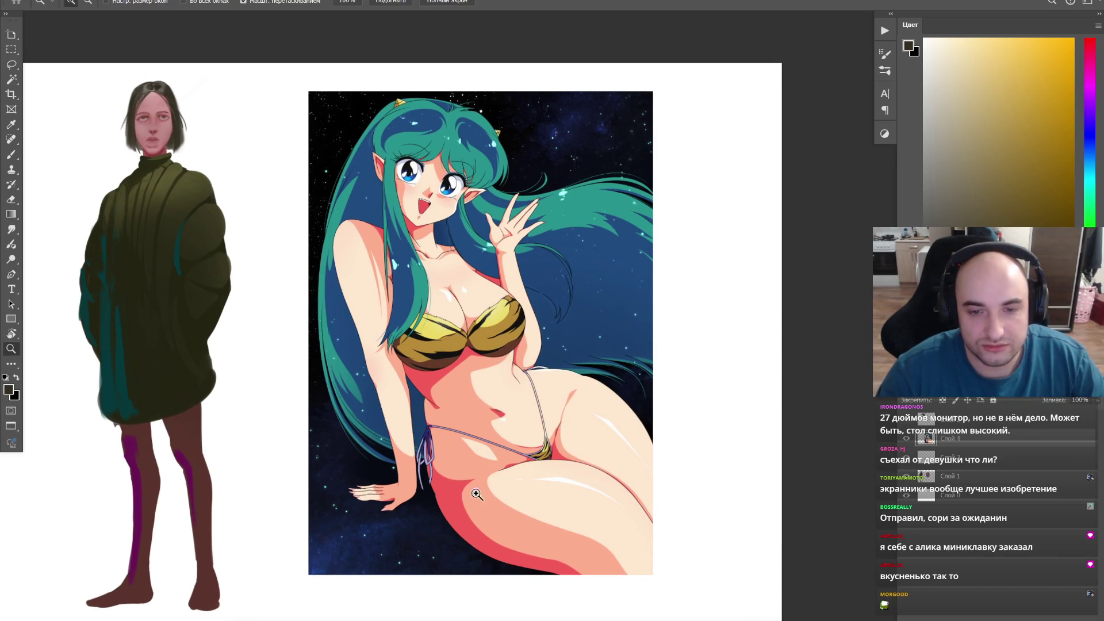
pyautogui.click(455, 510)
pyautogui.press('w')
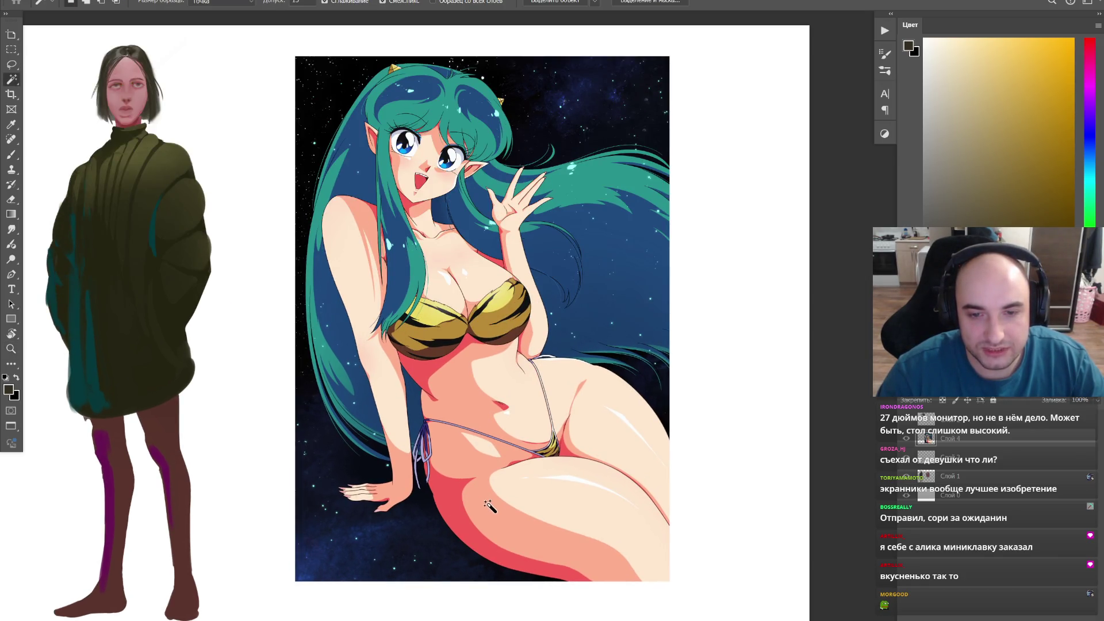
pyautogui.click(473, 516)
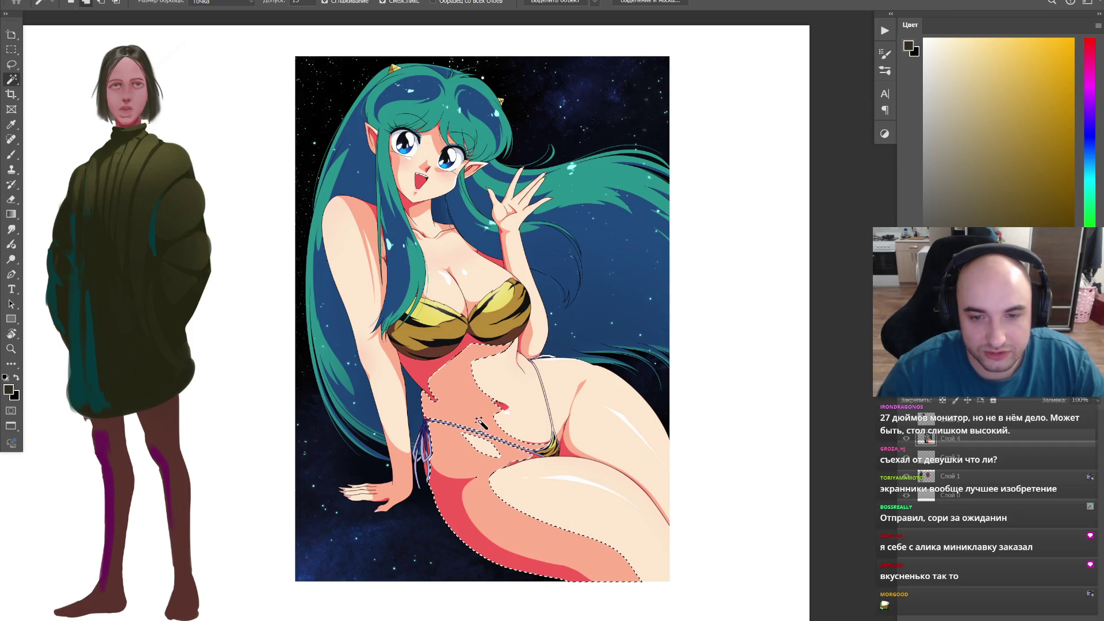
pyautogui.keyDown('shift'); pyautogui.click(412, 209); pyautogui.keyUp('shift')
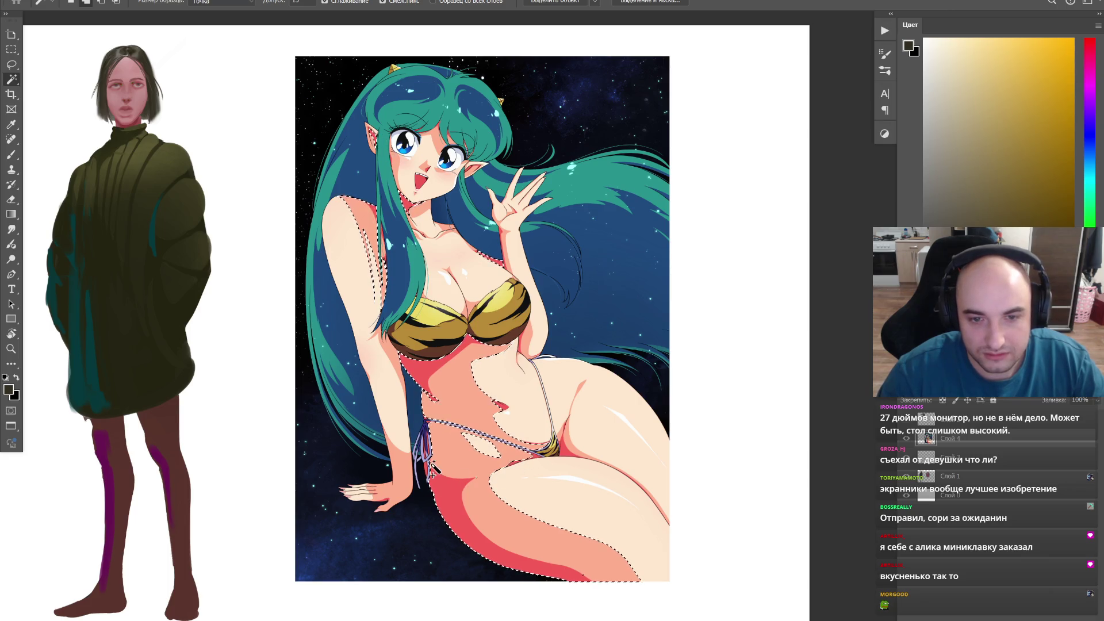
pyautogui.press('z')
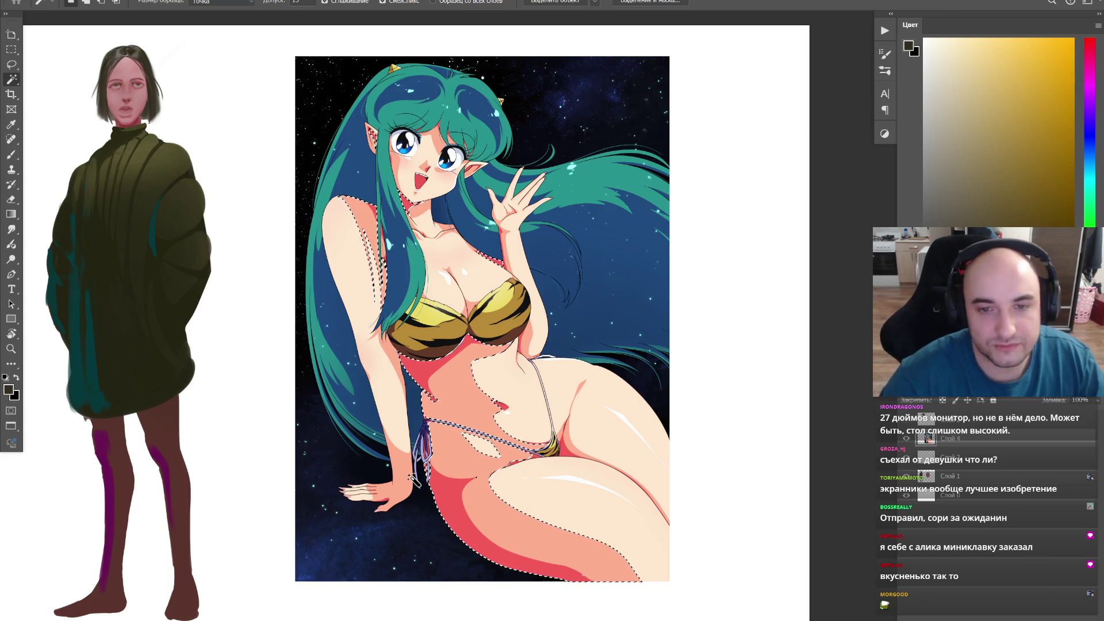
pyautogui.click(414, 479)
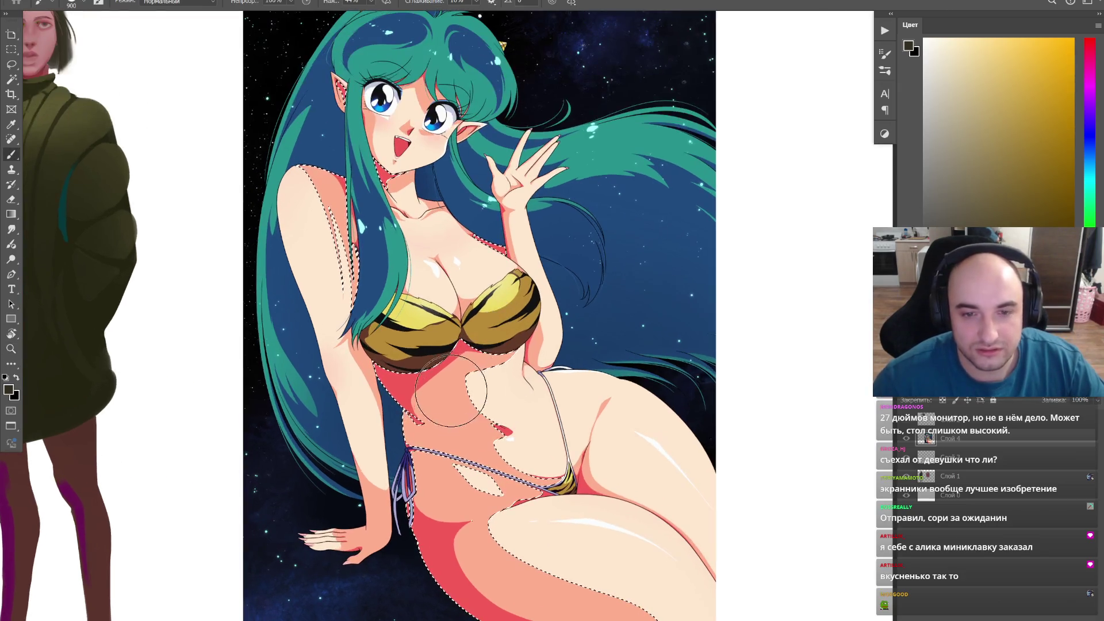
# Step: Enlarge the brush and settle on a slightly deeper salmon skin colour
pyautogui.press('b')
pyautogui.press(']')
pyautogui.press(']')
pyautogui.press(']')
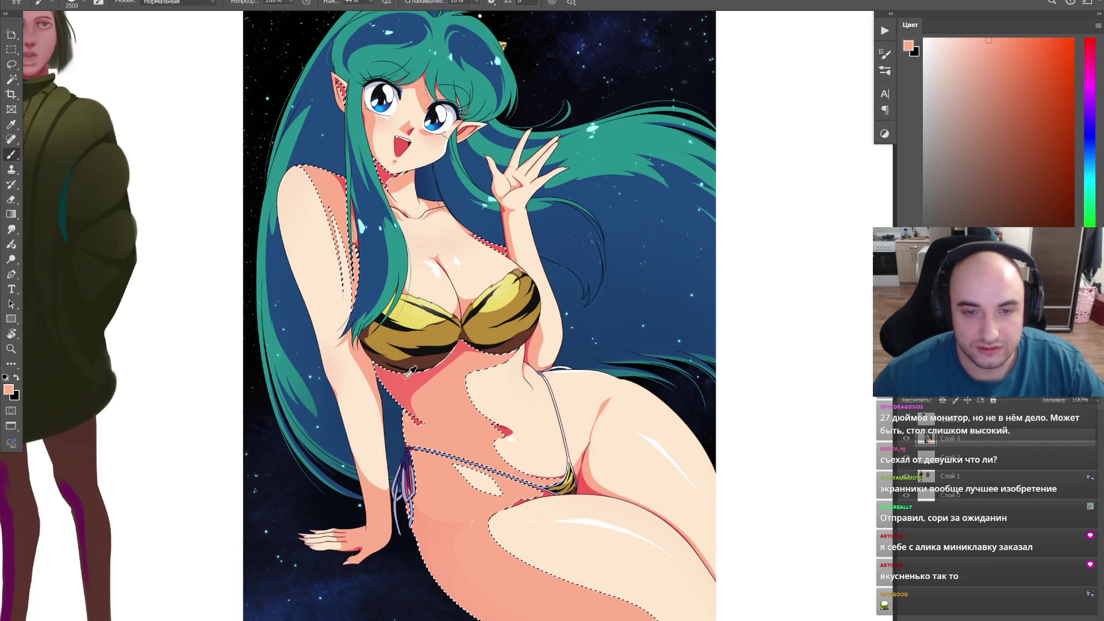
pyautogui.keyDown('alt'); pyautogui.click(406, 414); pyautogui.keyUp('alt')
pyautogui.keyDown('alt'); pyautogui.click(414, 543); pyautogui.keyUp('alt')
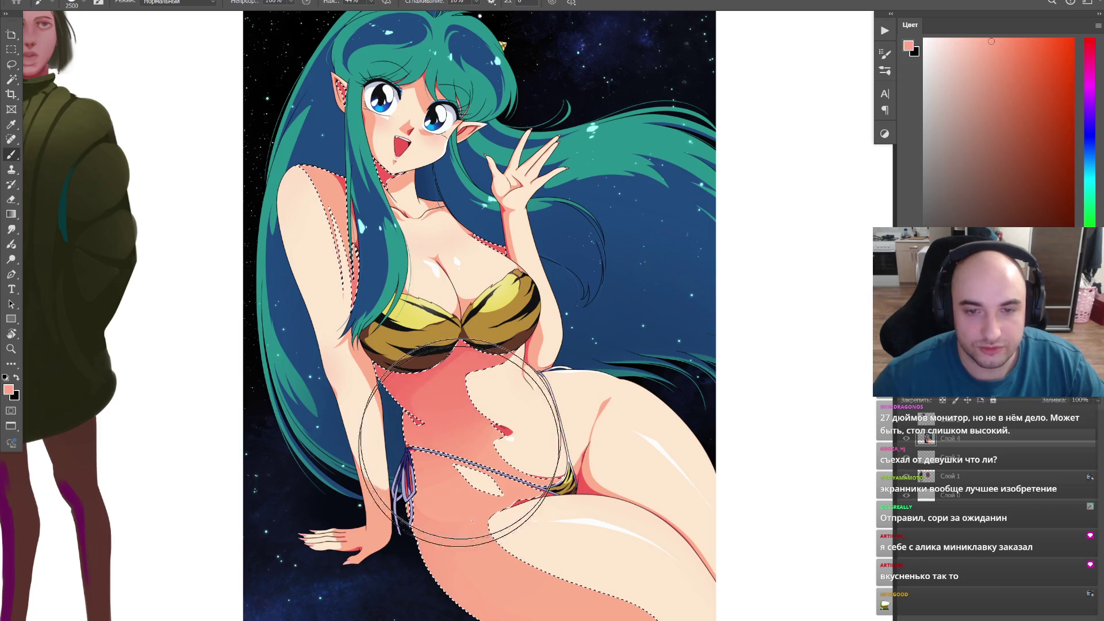
pyautogui.keyDown('alt'); pyautogui.click(382, 377); pyautogui.keyUp('alt')
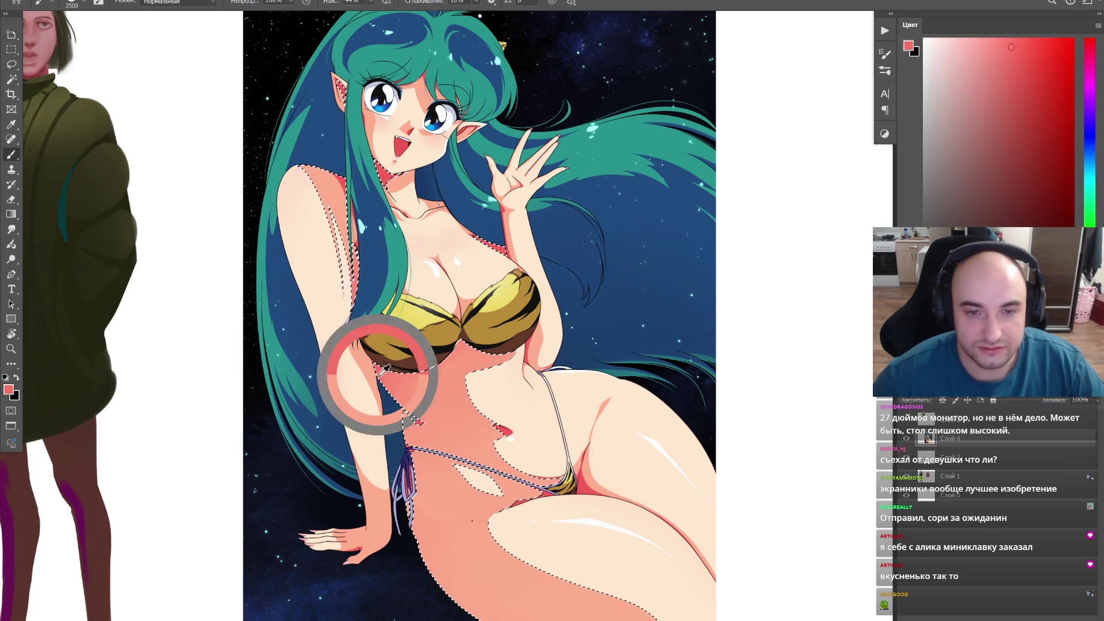
pyautogui.rightClick(578, 237)
pyautogui.rightClick(634, 410)
pyautogui.press('Escape')
pyautogui.press('Escape')
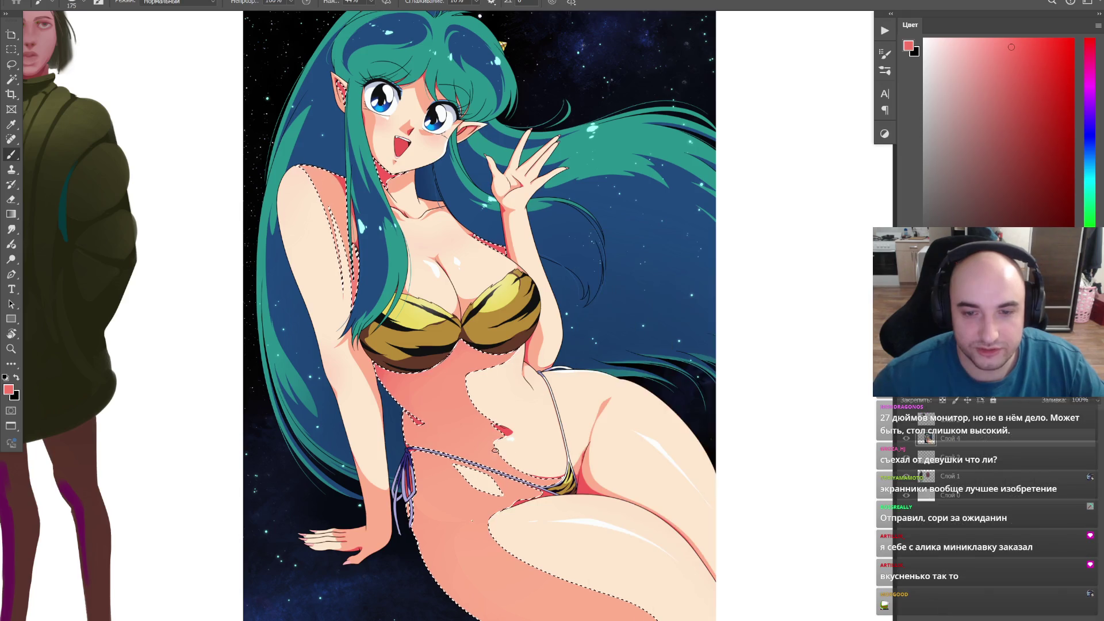
pyautogui.keyDown('alt'); pyautogui.scroll(-1, 527, 409); pyautogui.keyUp('alt')
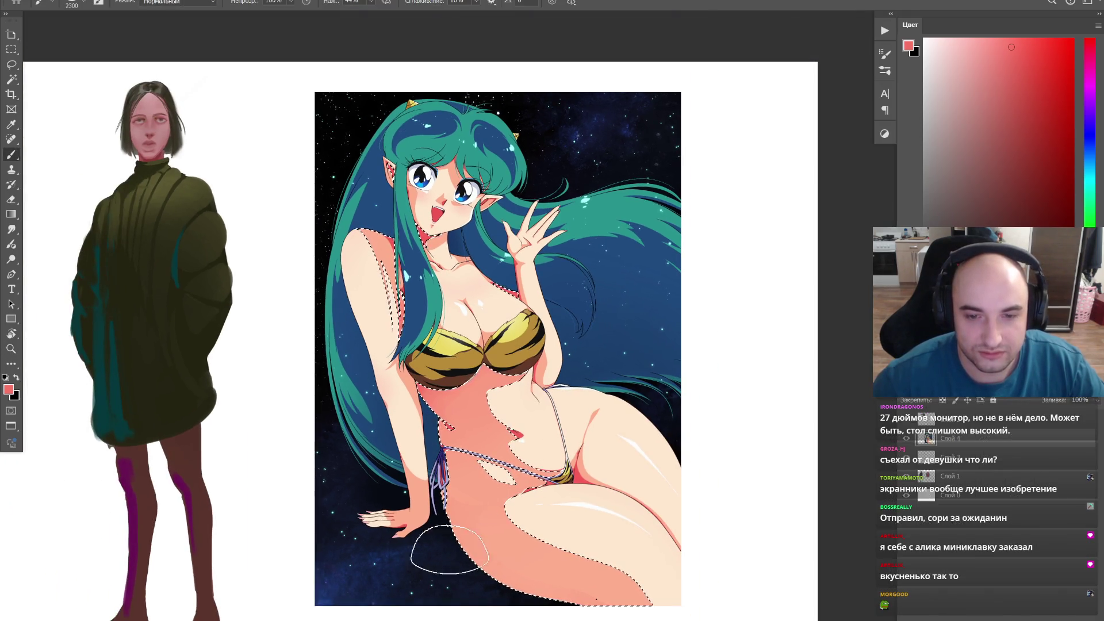
# Step: Paint the selected lower-body skin a saturated pink with a huge brush, then deselect
pyautogui.press(']')
pyautogui.press(']')
pyautogui.press(']')
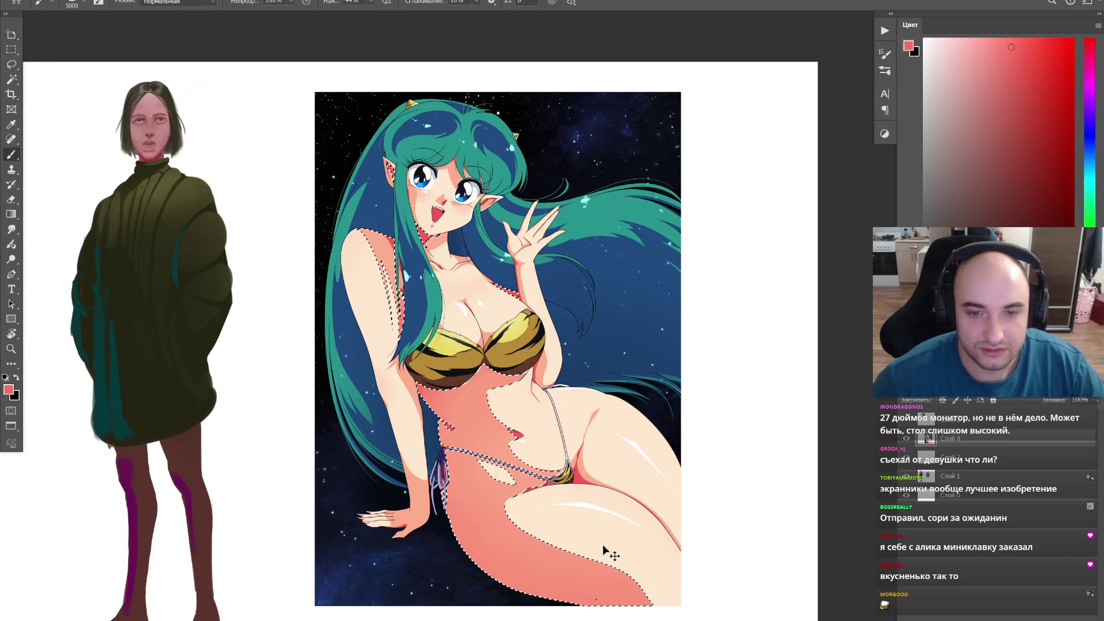
pyautogui.moveTo(441, 513); pyautogui.dragTo(694, 576)
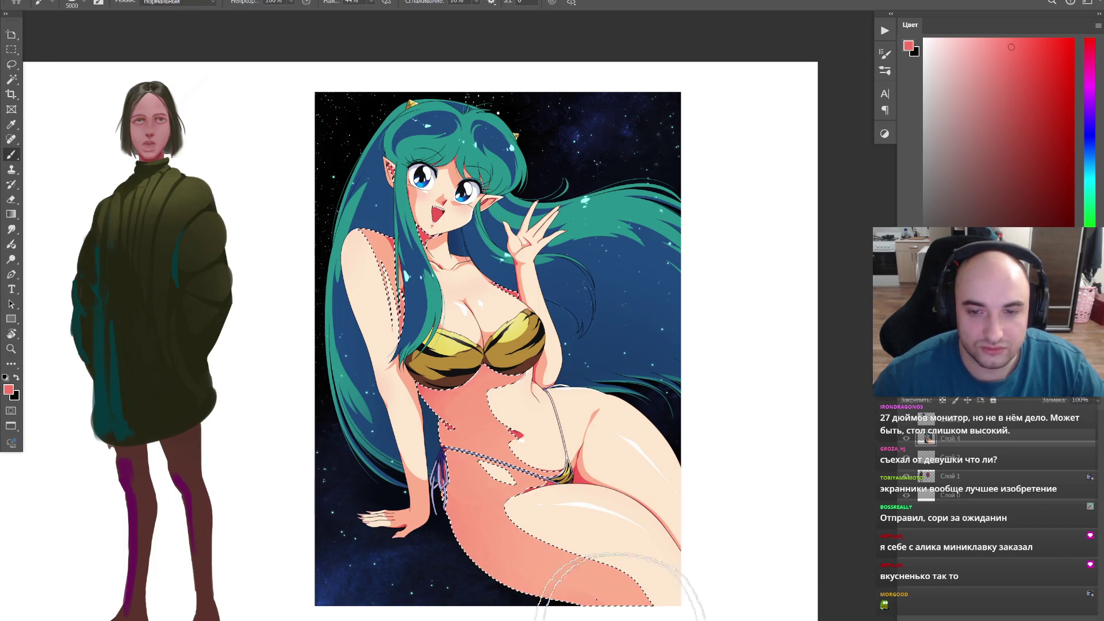
pyautogui.hotkey('ctrl', 'd')
pyautogui.press('w')
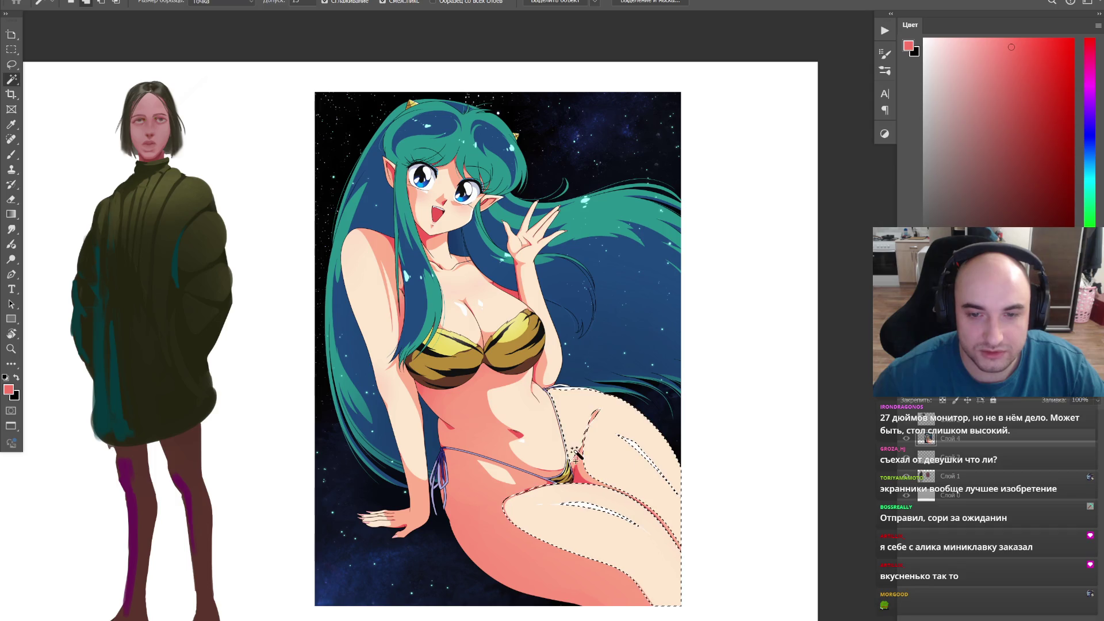
# Step: Try peach, tan and salmon paint colours for the belly, ending on a sampled salmon skin tone
pyautogui.press('b')
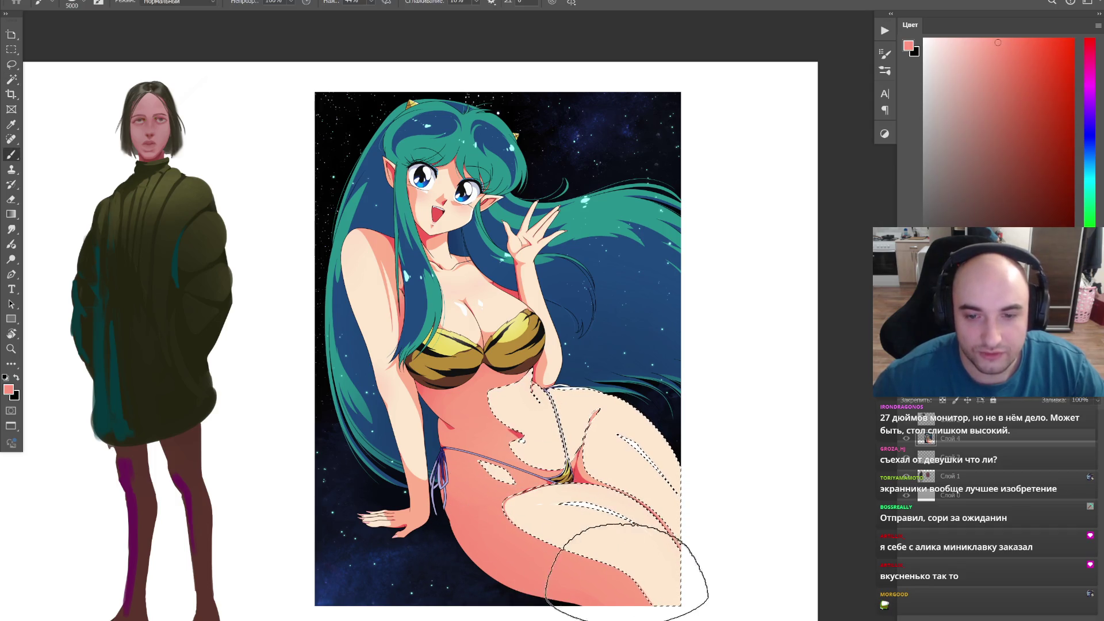
pyautogui.keyDown('alt'); pyautogui.click(604, 518); pyautogui.keyUp('alt')
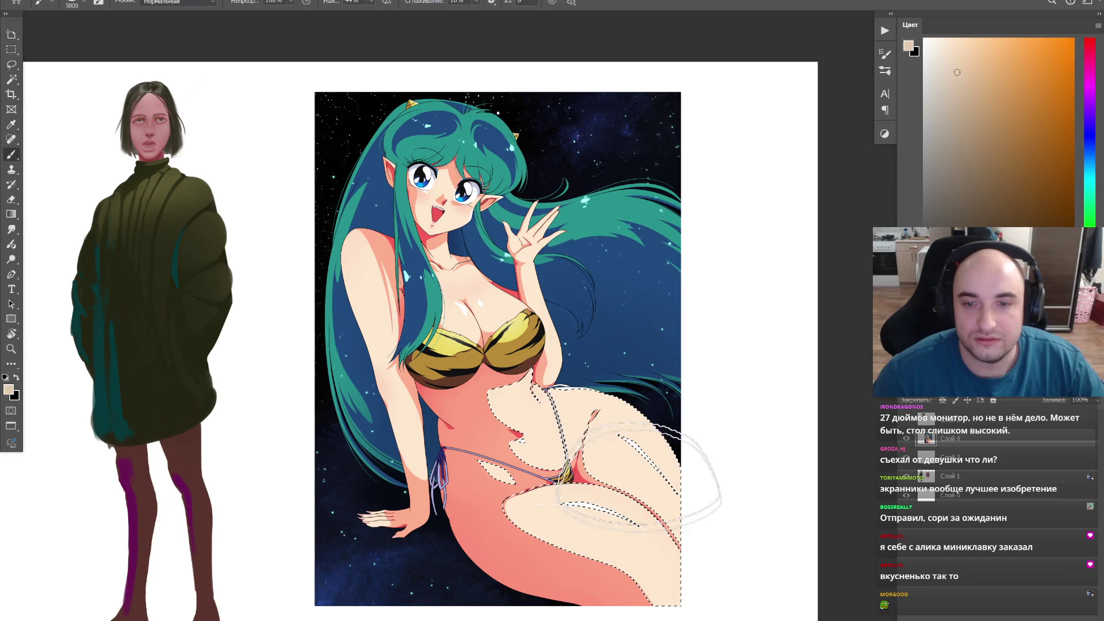
pyautogui.keyDown('alt'); pyautogui.click(660, 562); pyautogui.keyUp('alt')
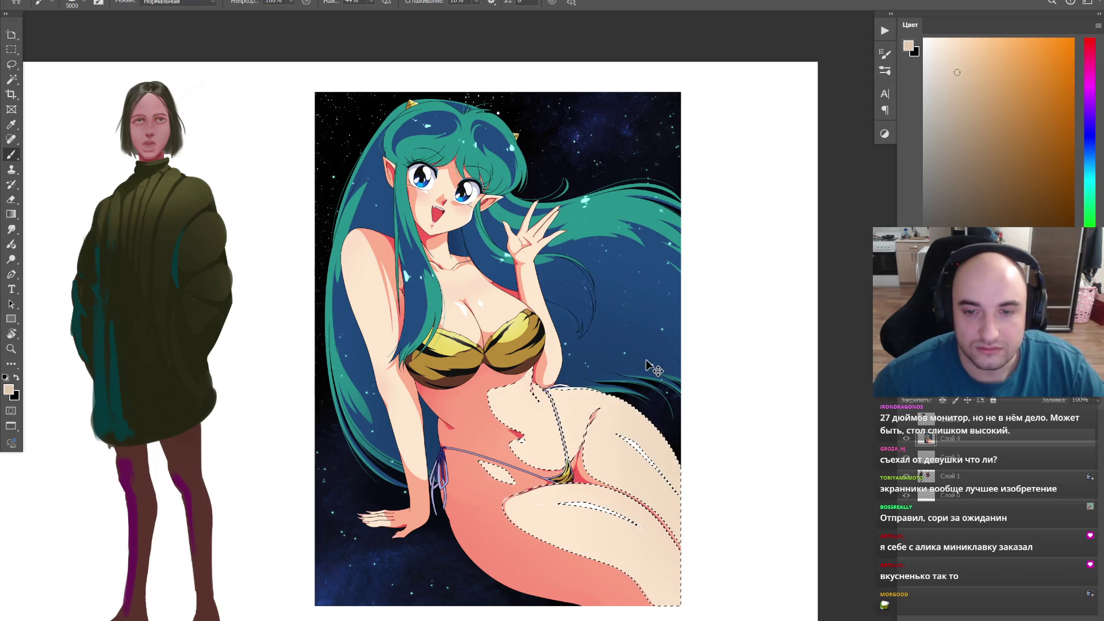
pyautogui.keyDown('alt'); pyautogui.click(638, 457); pyautogui.keyUp('alt')
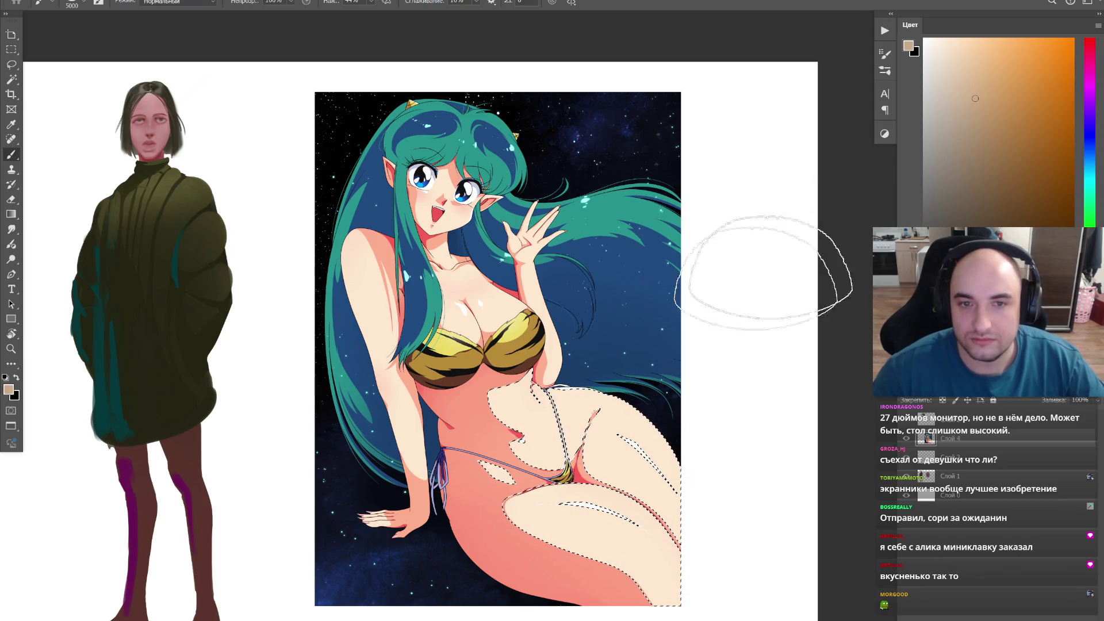
pyautogui.keyDown('alt'); pyautogui.click(605, 527); pyautogui.keyUp('alt')
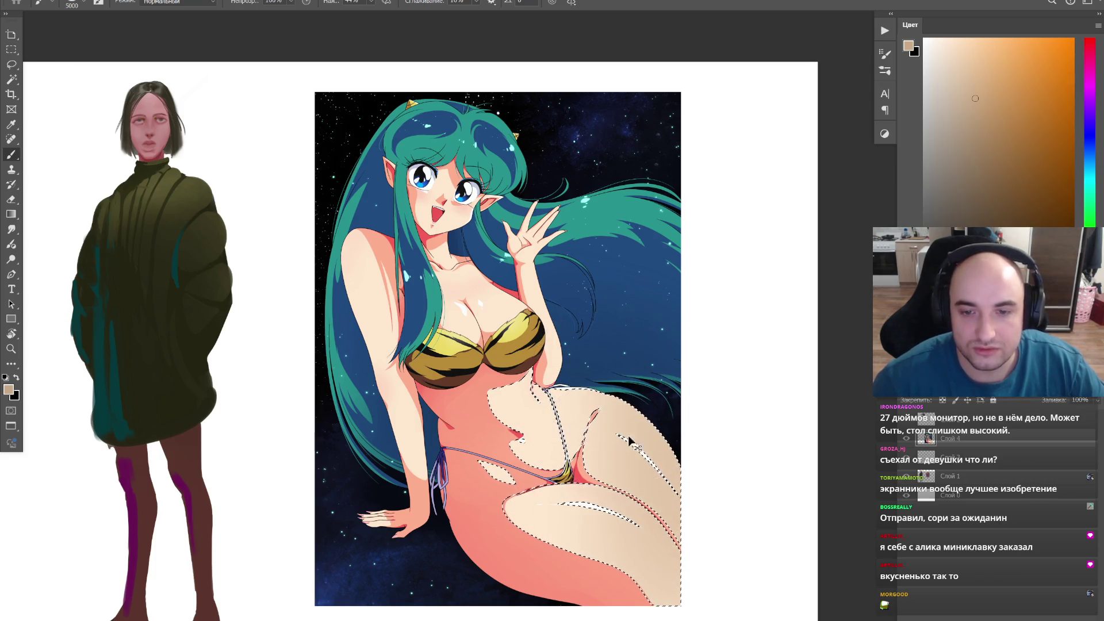
pyautogui.keyDown('alt'); pyautogui.click(633, 614); pyautogui.keyUp('alt')
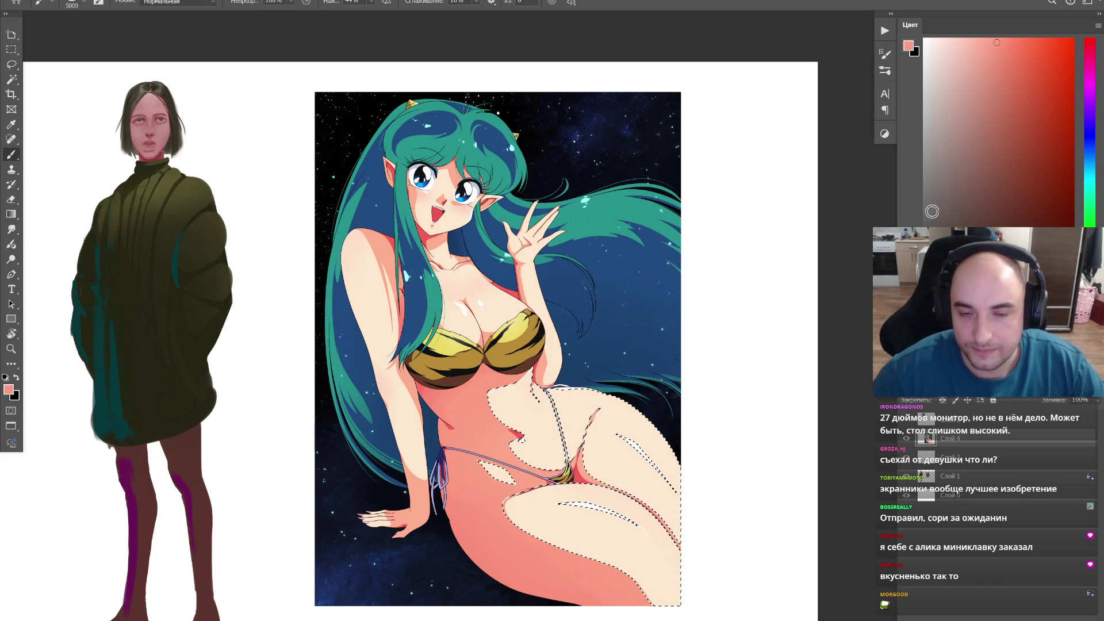
pyautogui.keyDown('alt'); pyautogui.click(613, 431); pyautogui.keyUp('alt')
pyautogui.click(953, 59)
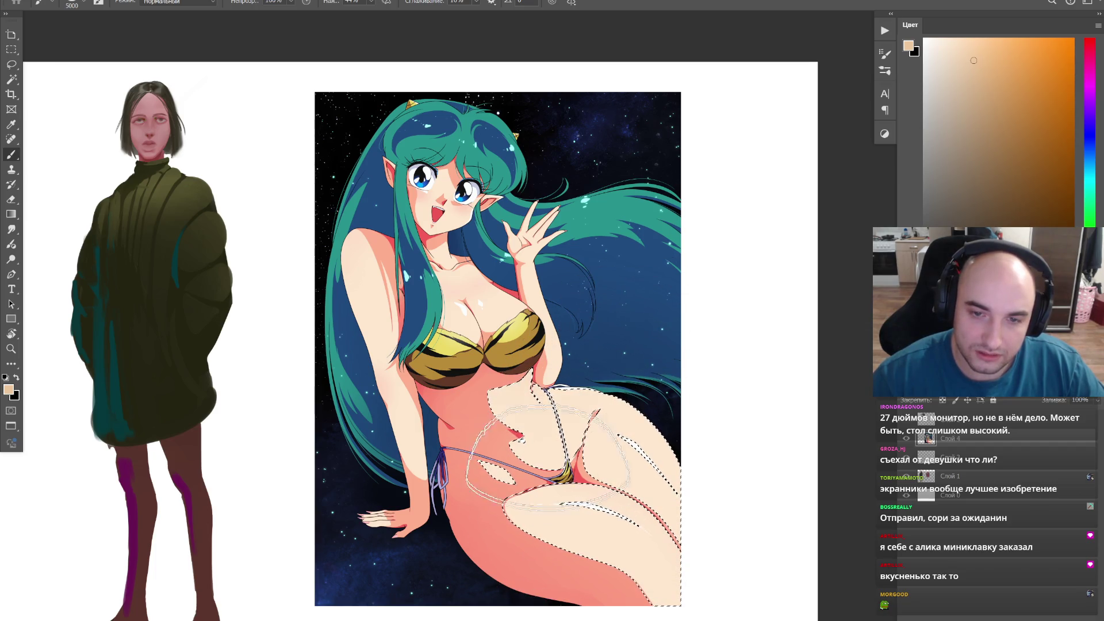
pyautogui.keyDown('alt'); pyautogui.click(480, 403); pyautogui.keyUp('alt')
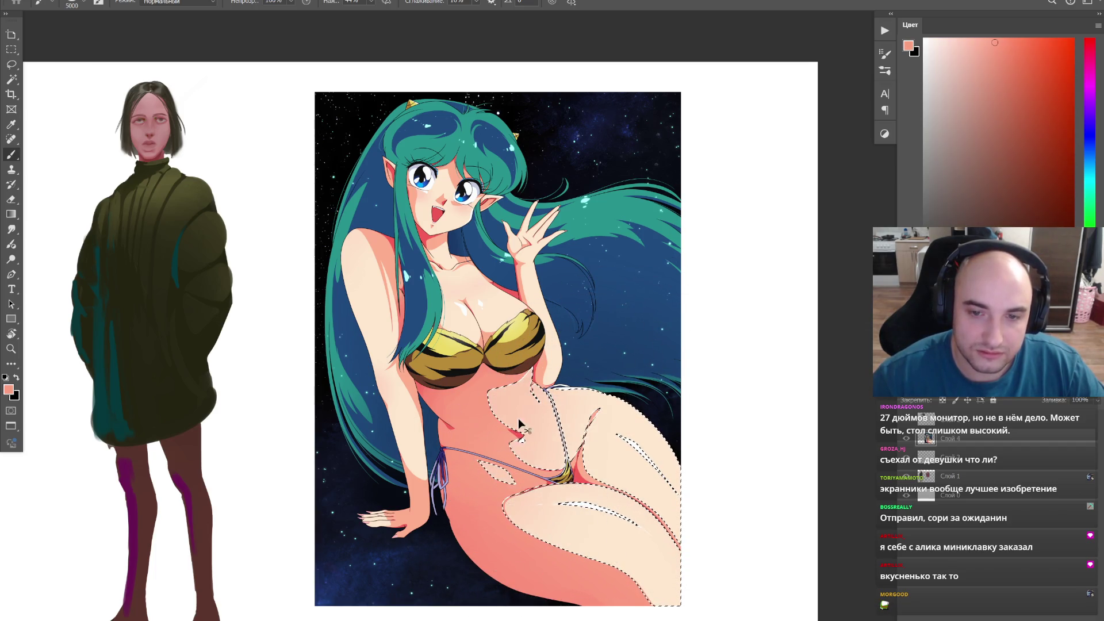
# Step: Clear the belly selection and zoom out to the whole document
pyautogui.hotkey('ctrl', 'd')
pyautogui.press('z')
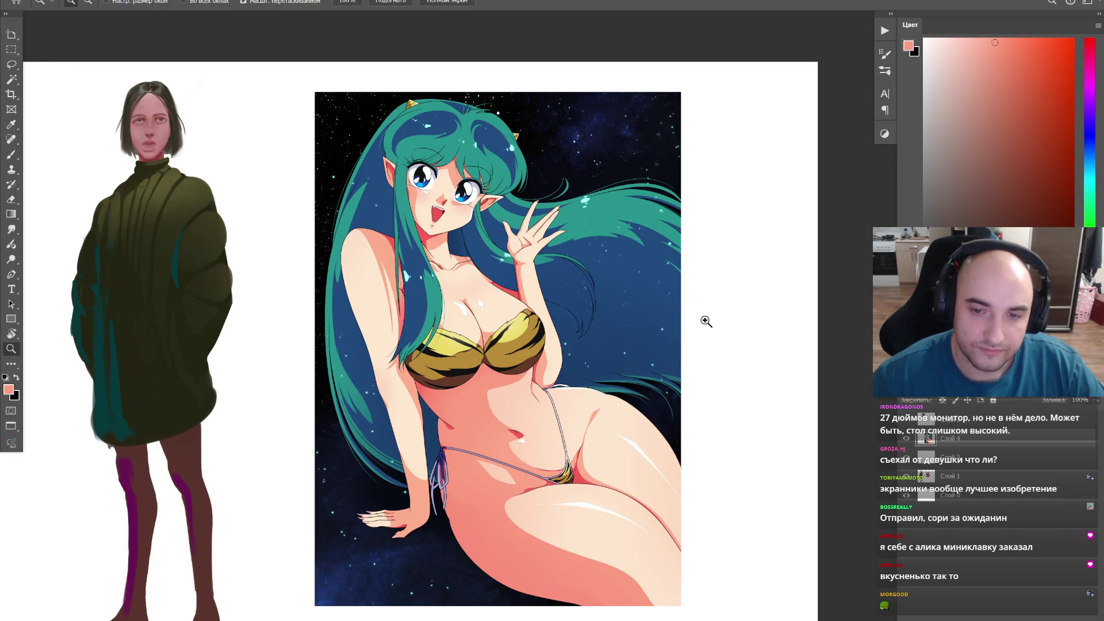
pyautogui.keyDown('alt'); pyautogui.click(708, 333); pyautogui.keyUp('alt')
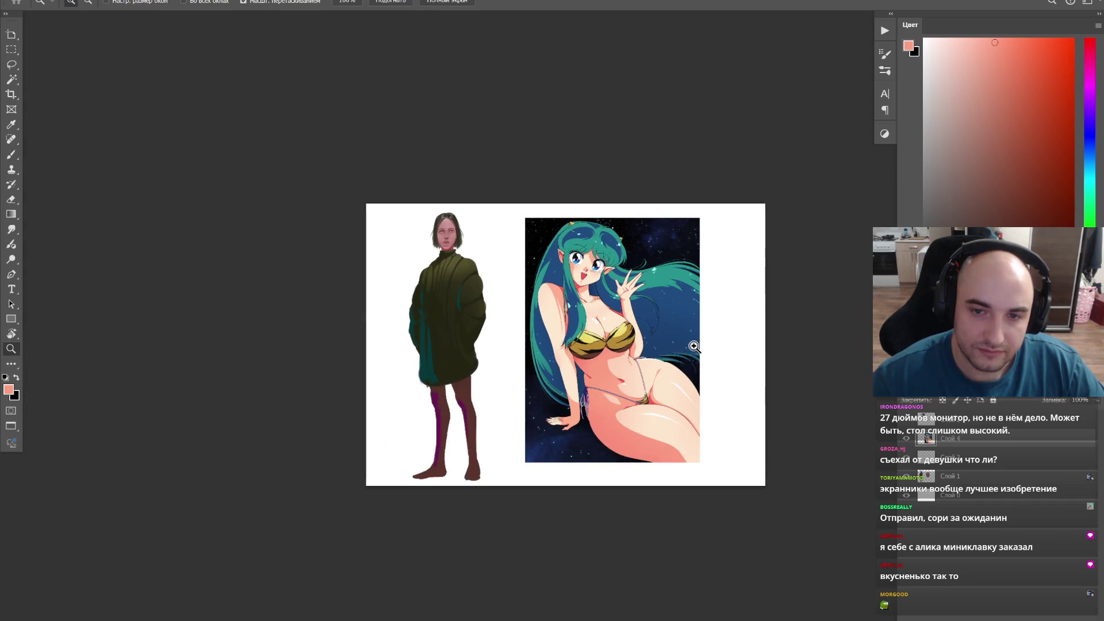
# Step: Zoom to the belly, reselect it and load a sampled light peach with a larger brush
pyautogui.click(695, 345)
pyautogui.press('b')
pyautogui.hotkey('ctrl', 'shift', 'd')
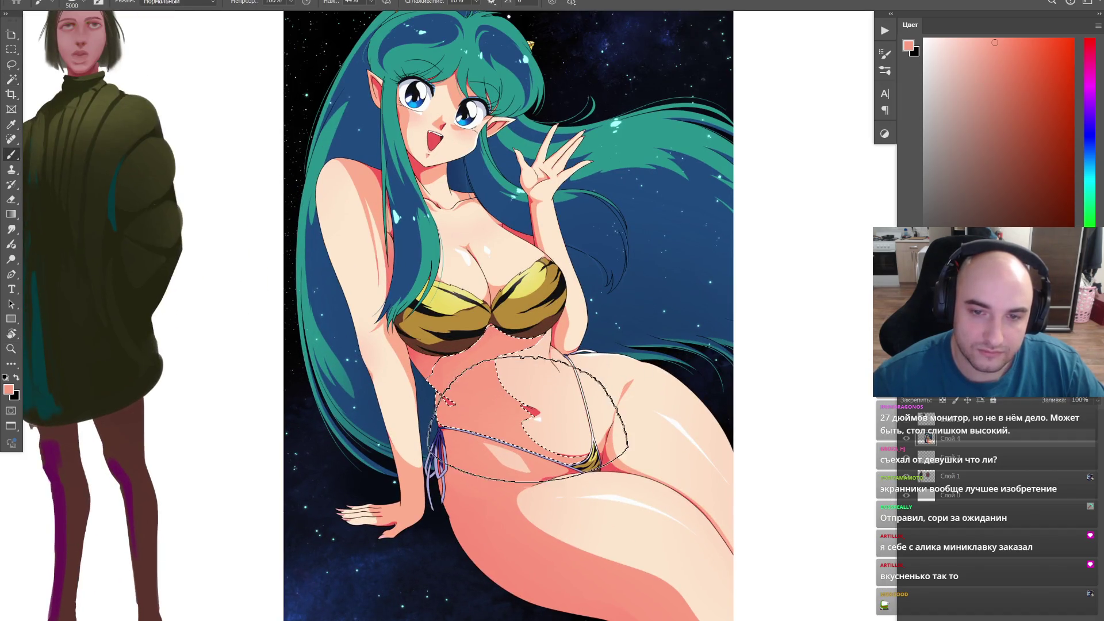
pyautogui.keyDown('alt'); pyautogui.click(536, 388); pyautogui.keyUp('alt')
pyautogui.rightClick(537, 388)
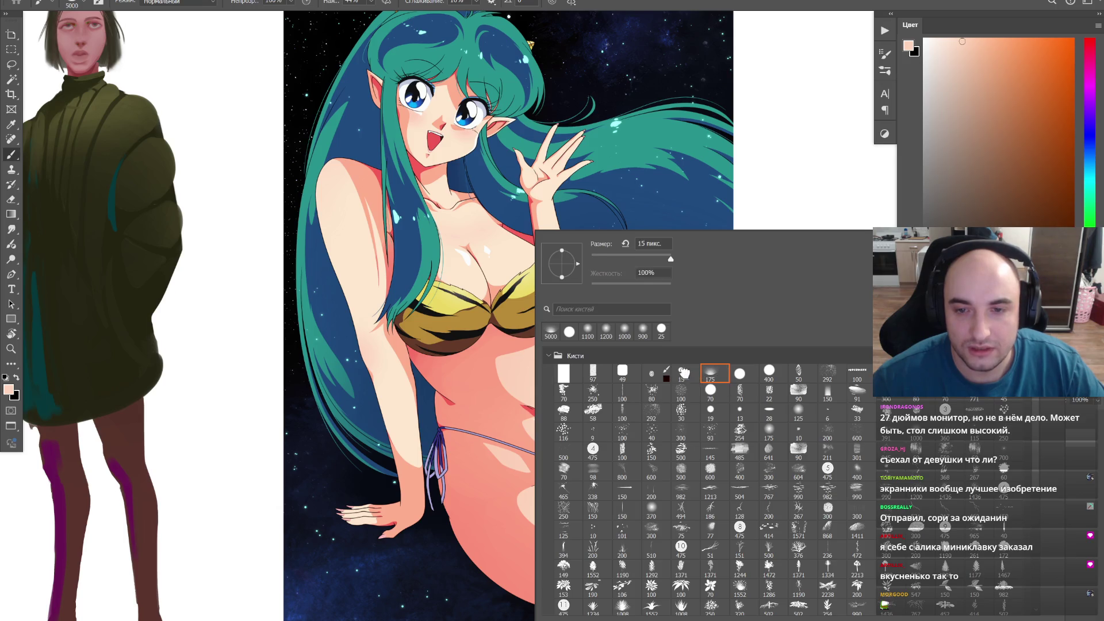
pyautogui.press('Return')
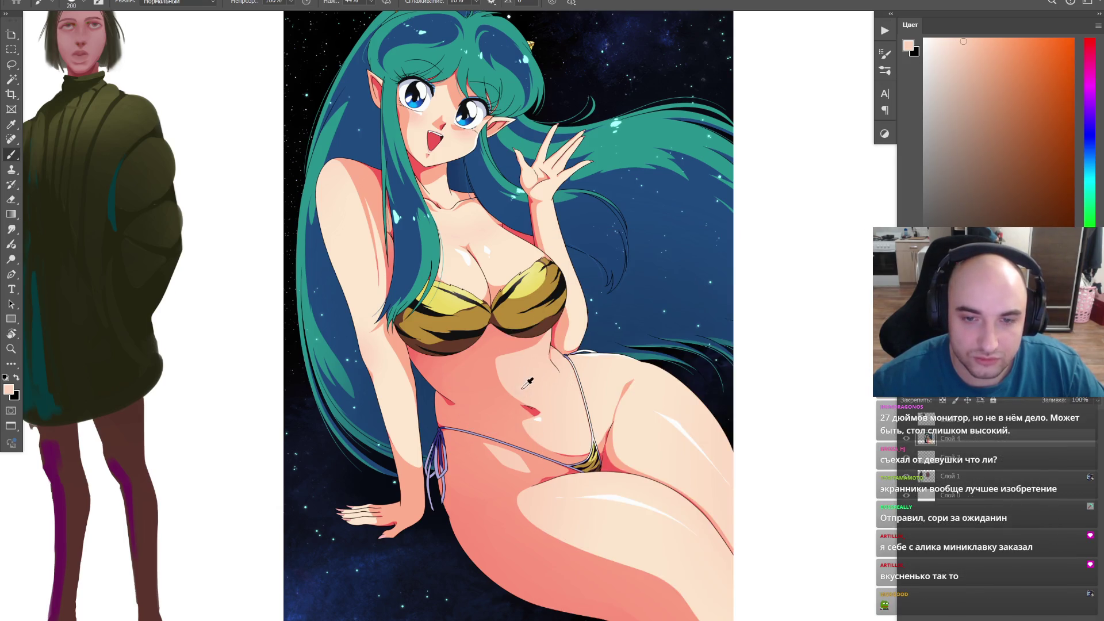
pyautogui.press(']')
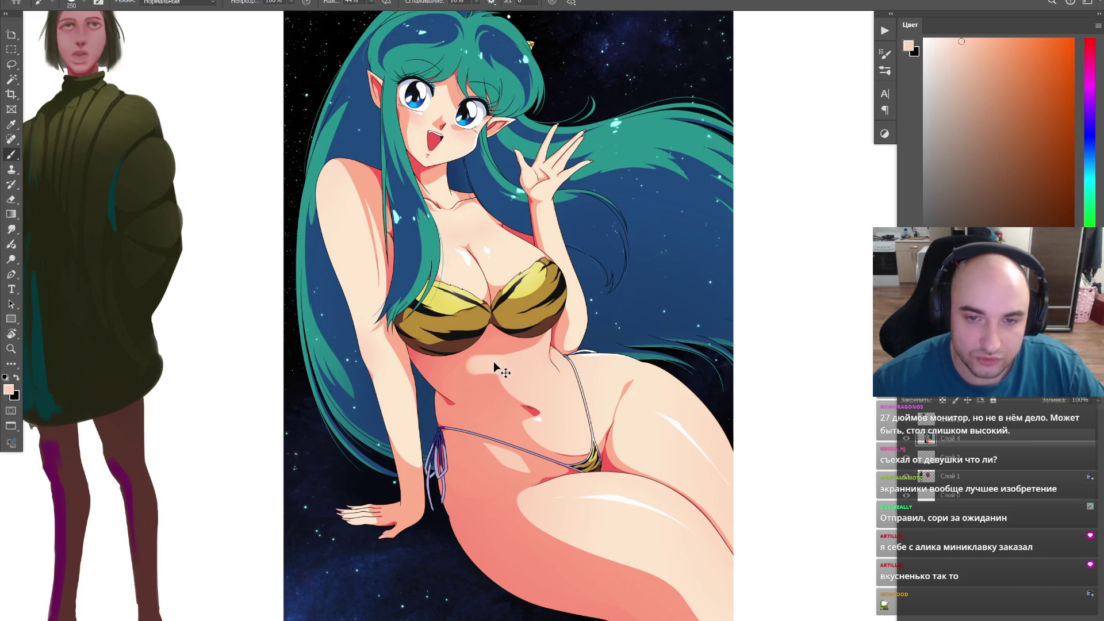
# Step: Paint a lighter band across the belly, then sample the bikini brown and a pale peach
pyautogui.keyDown('alt'); pyautogui.click(508, 356); pyautogui.keyUp('alt')
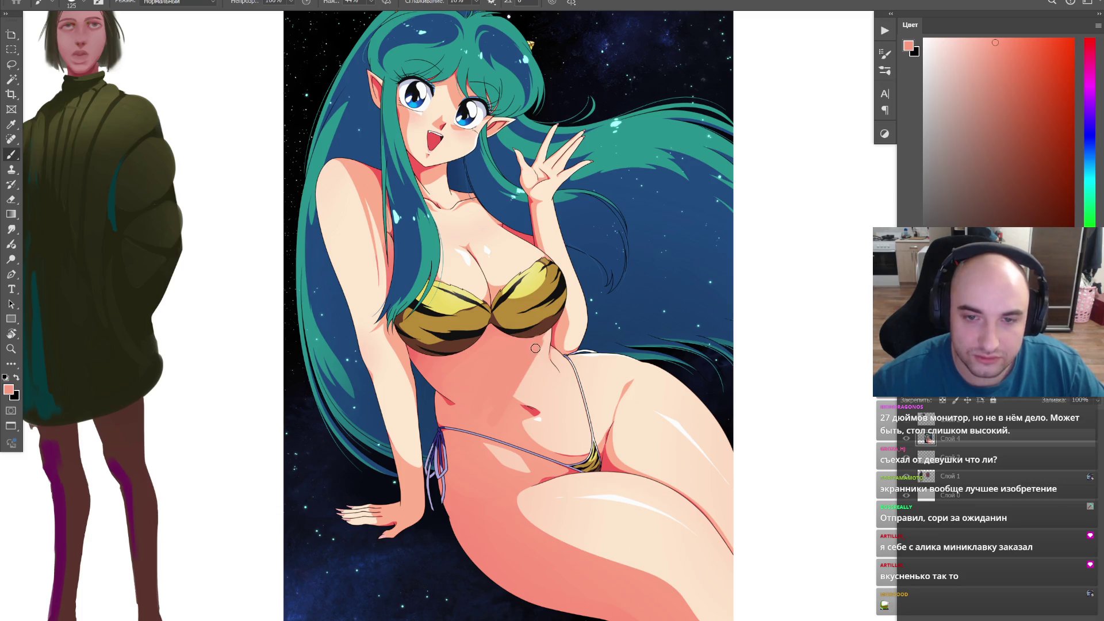
pyautogui.moveTo(543, 354); pyautogui.dragTo(539, 349)
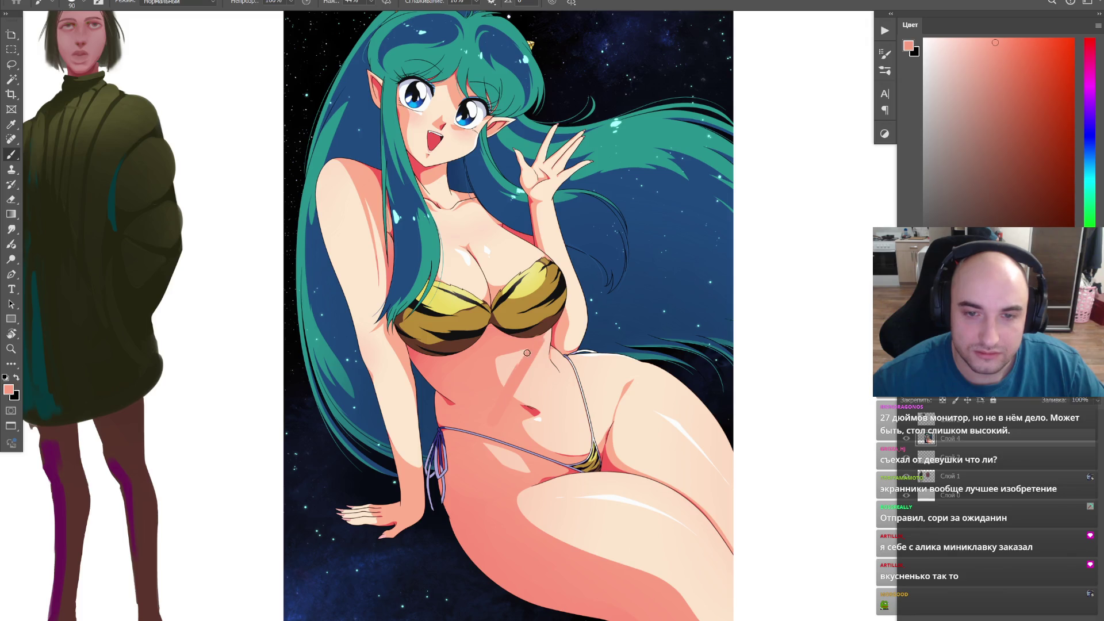
pyautogui.moveTo(479, 378); pyautogui.dragTo(448, 428)
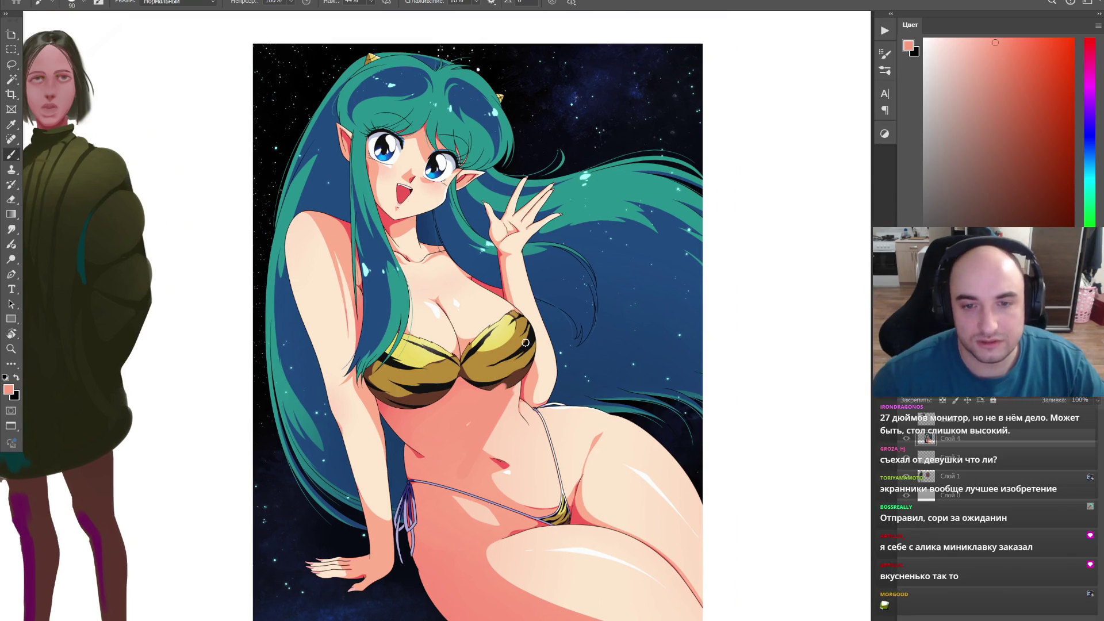
pyautogui.press(']')
pyautogui.press(']')
pyautogui.press(']')
pyautogui.keyDown('alt'); pyautogui.click(506, 382); pyautogui.keyUp('alt')
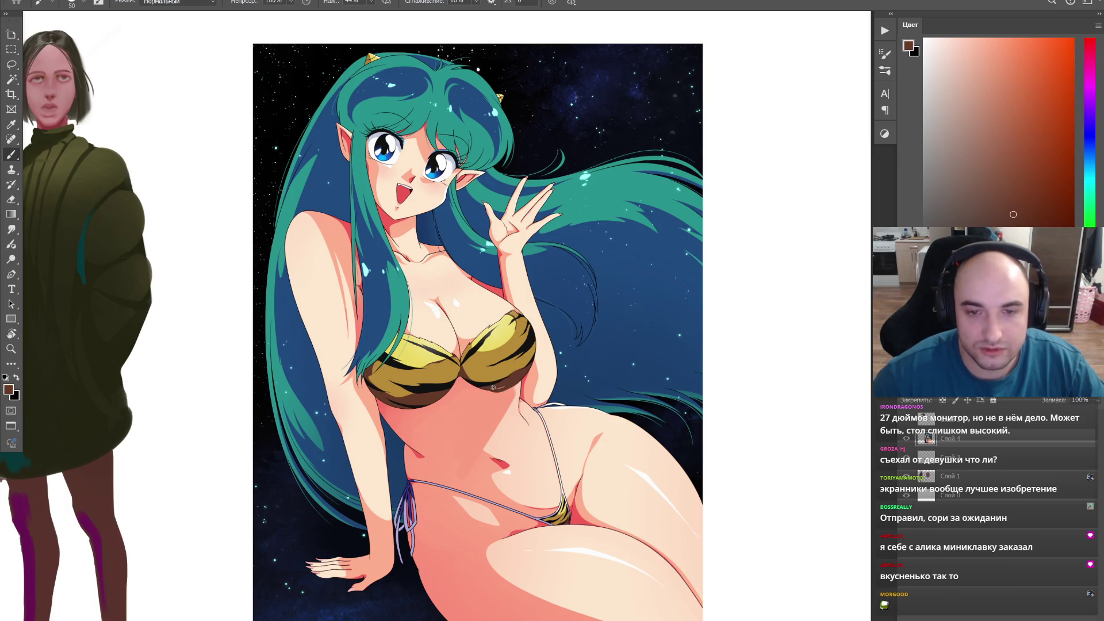
pyautogui.keyDown('alt'); pyautogui.click(498, 424); pyautogui.keyUp('alt')
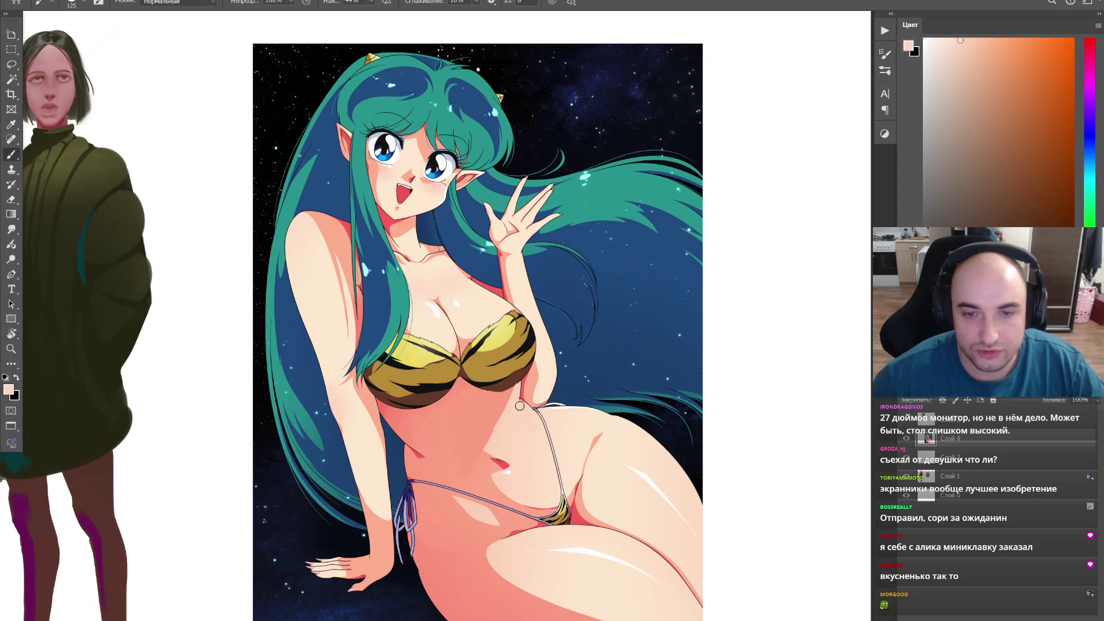
pyautogui.scroll(3, 545, 402)
# Step: With the view tilted, round off the knee in salmon and paint peach strokes up the thigh
pyautogui.press('r')
pyautogui.moveTo(545, 401)
pyautogui.mouseDown()
pyautogui.moveTo(640, 442)
pyautogui.moveTo(402, 381)
pyautogui.mouseUp()
pyautogui.press('b')
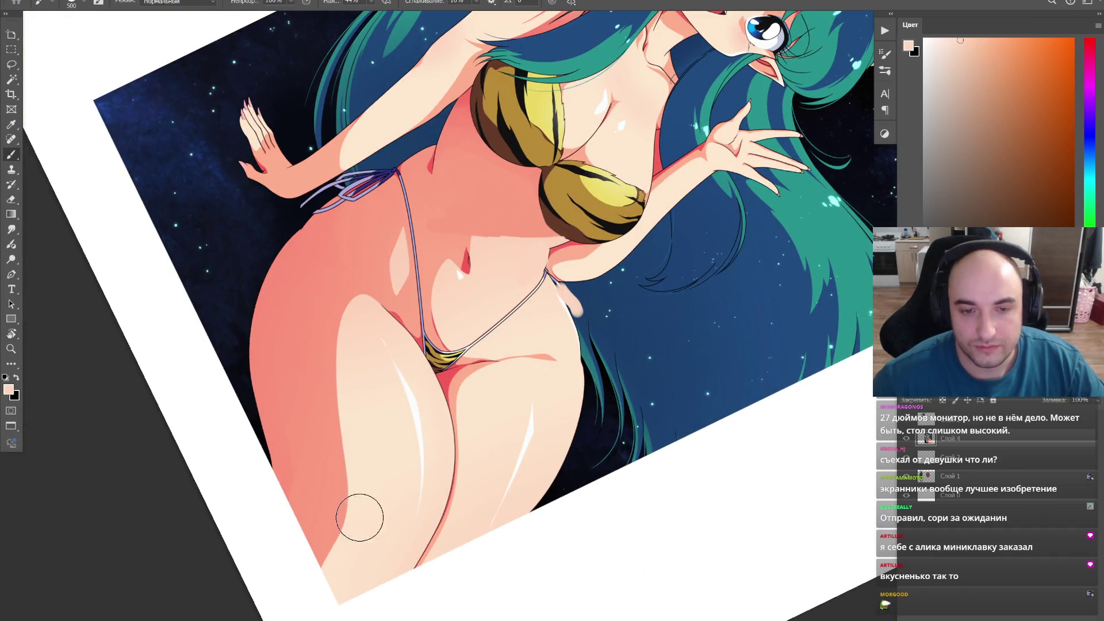
pyautogui.keyDown('alt'); pyautogui.click(367, 511); pyautogui.keyUp('alt')
pyautogui.press('[')
pyautogui.press('[')
pyautogui.press('[')
pyautogui.moveTo(358, 555)
pyautogui.mouseDown()
pyautogui.moveTo(378, 569)
pyautogui.moveTo(353, 586)
pyautogui.mouseUp()
pyautogui.hotkey('ctrl', 'z')
pyautogui.moveTo(320, 515); pyautogui.dragTo(340, 444)
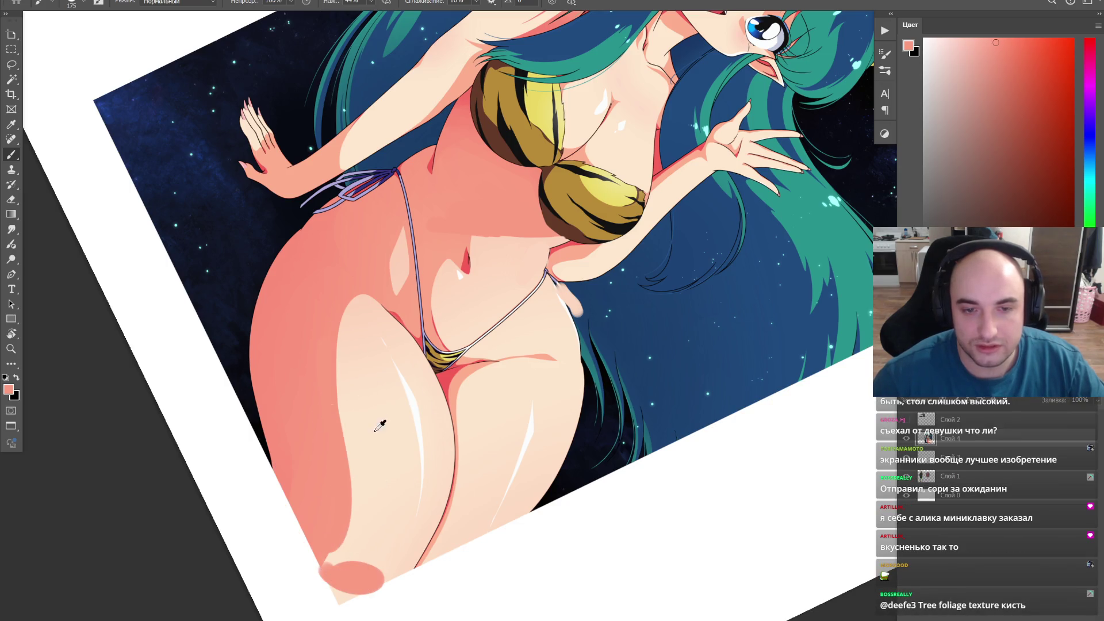
pyautogui.keyDown('alt'); pyautogui.click(381, 417); pyautogui.keyUp('alt')
pyautogui.moveTo(358, 530)
pyautogui.mouseDown()
pyautogui.moveTo(341, 280)
pyautogui.moveTo(354, 358)
pyautogui.mouseUp()
pyautogui.press('[')
pyautogui.press('[')
pyautogui.press('[')
pyautogui.scroll(-5, 485, 347)
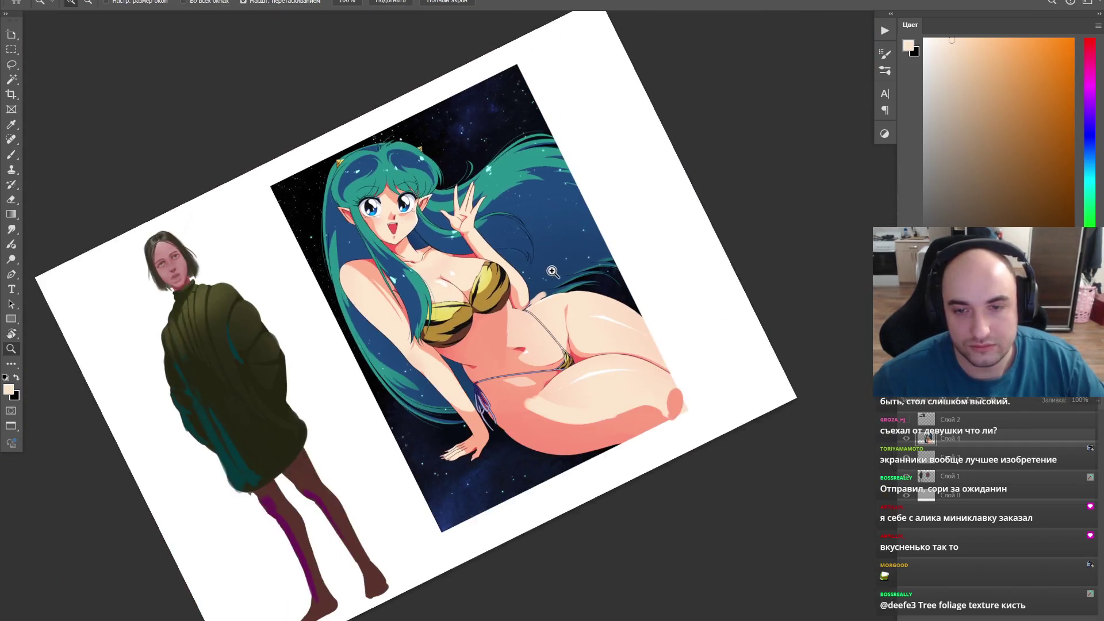
# Step: Shade the hip and thigh in salmon inside the selection, then reset the view rotation
pyautogui.moveTo(665, 232); pyautogui.dragTo(611, 302)
pyautogui.click(612, 302)
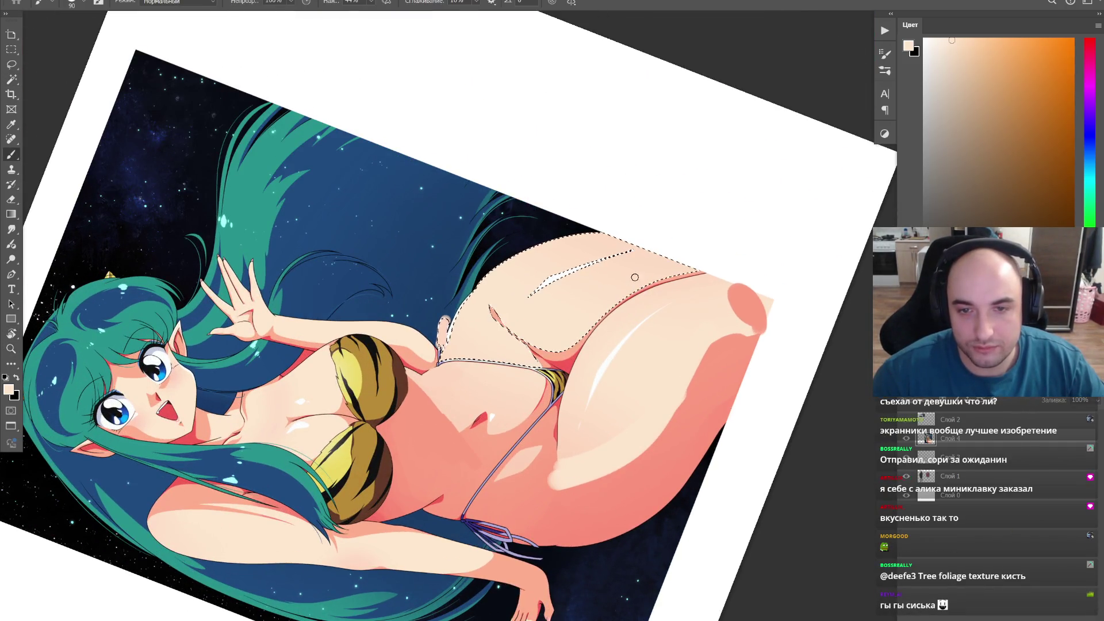
pyautogui.keyDown('alt'); pyautogui.click(564, 354); pyautogui.keyUp('alt')
pyautogui.moveTo(585, 352); pyautogui.dragTo(697, 254)
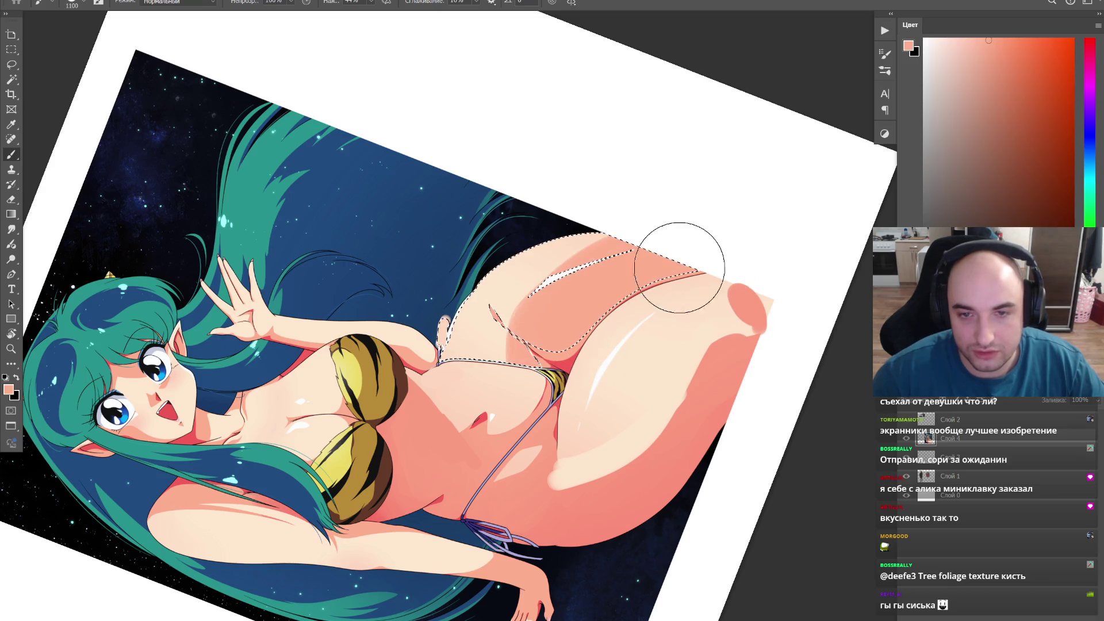
pyautogui.moveTo(552, 328); pyautogui.dragTo(558, 312)
pyautogui.moveTo(703, 259); pyautogui.dragTo(764, 247)
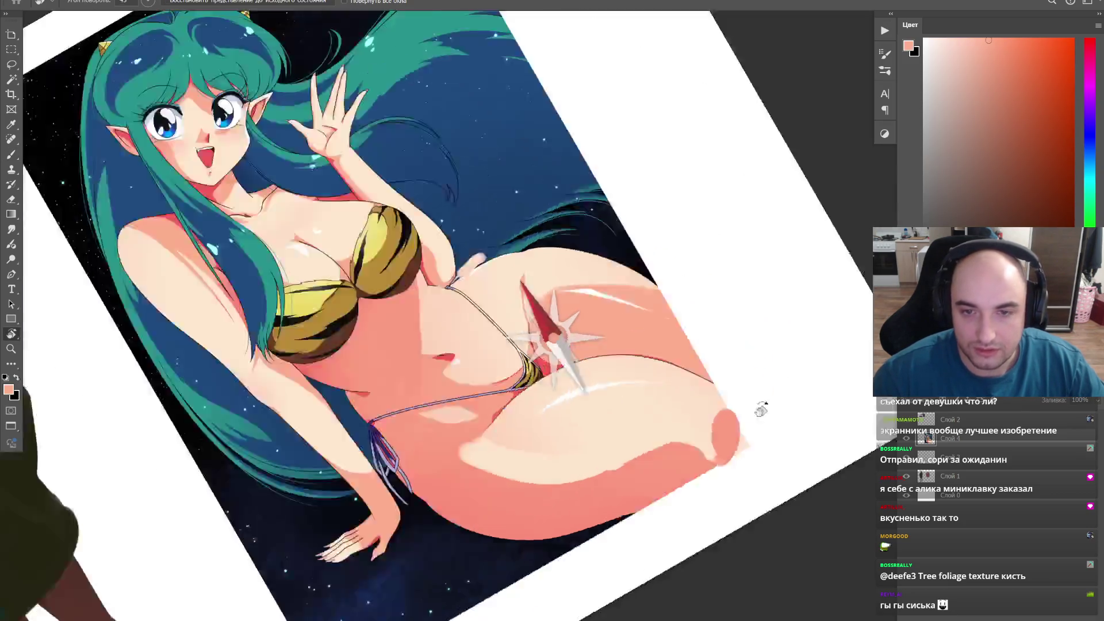
pyautogui.scroll(3, 657, 281)
pyautogui.scroll(-3, 657, 281)
pyautogui.scroll(-2, 664, 344)
pyautogui.press('r')
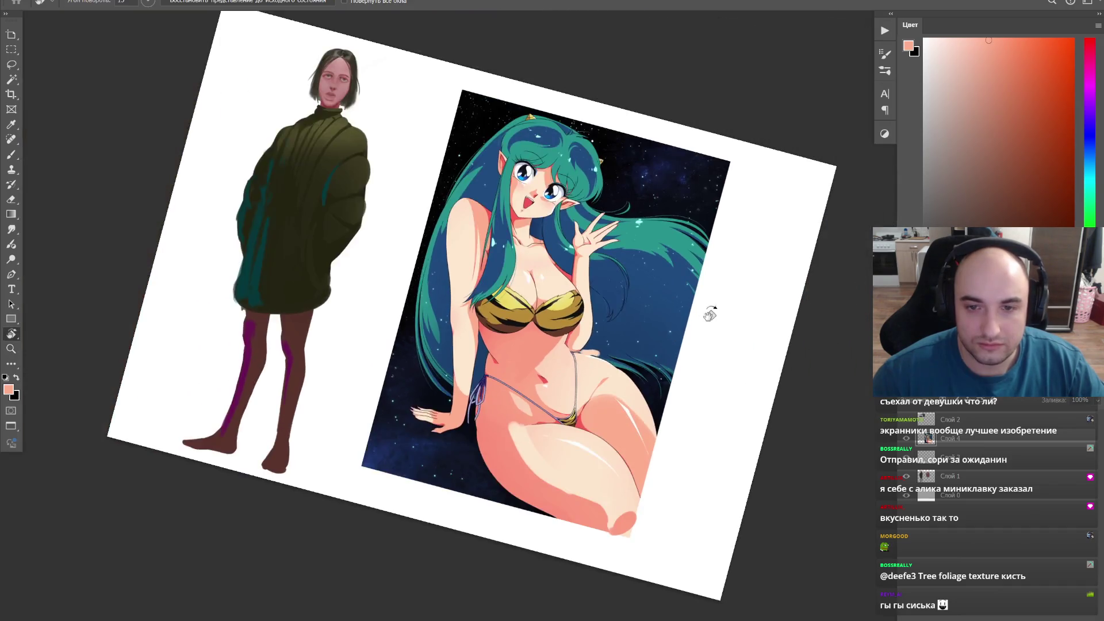
pyautogui.press('Escape')
pyautogui.press('z')
pyautogui.scroll(3, 673, 319)
pyautogui.scroll(1, 665, 327)
pyautogui.scroll(1, 630, 372)
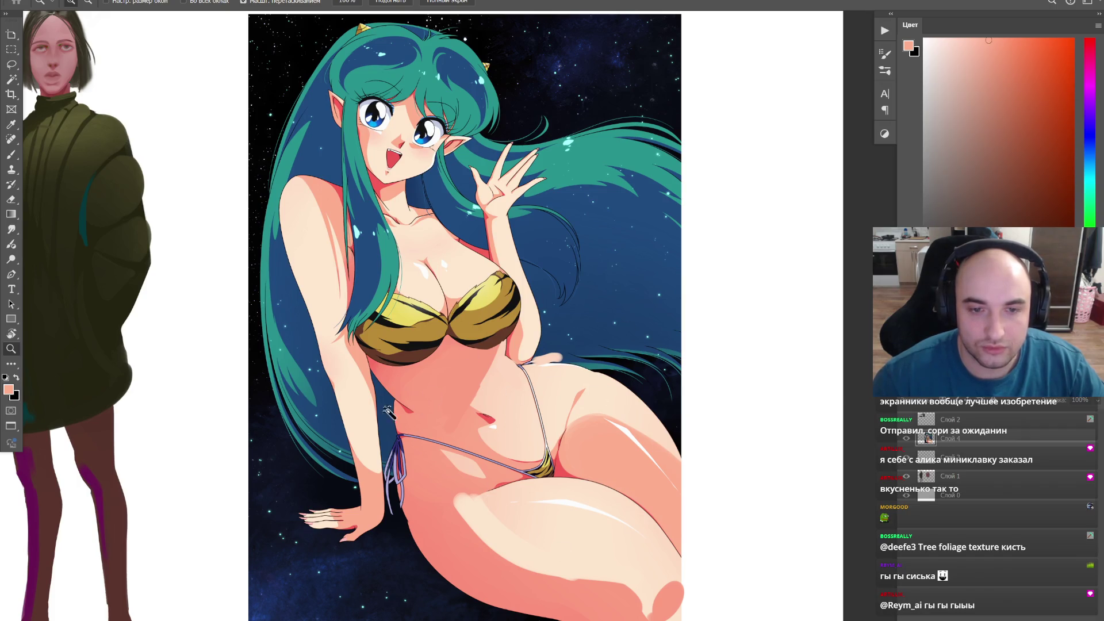
# Step: Fill the gap between the arm and torso with dark blue sampled from the hair
pyautogui.press('b')
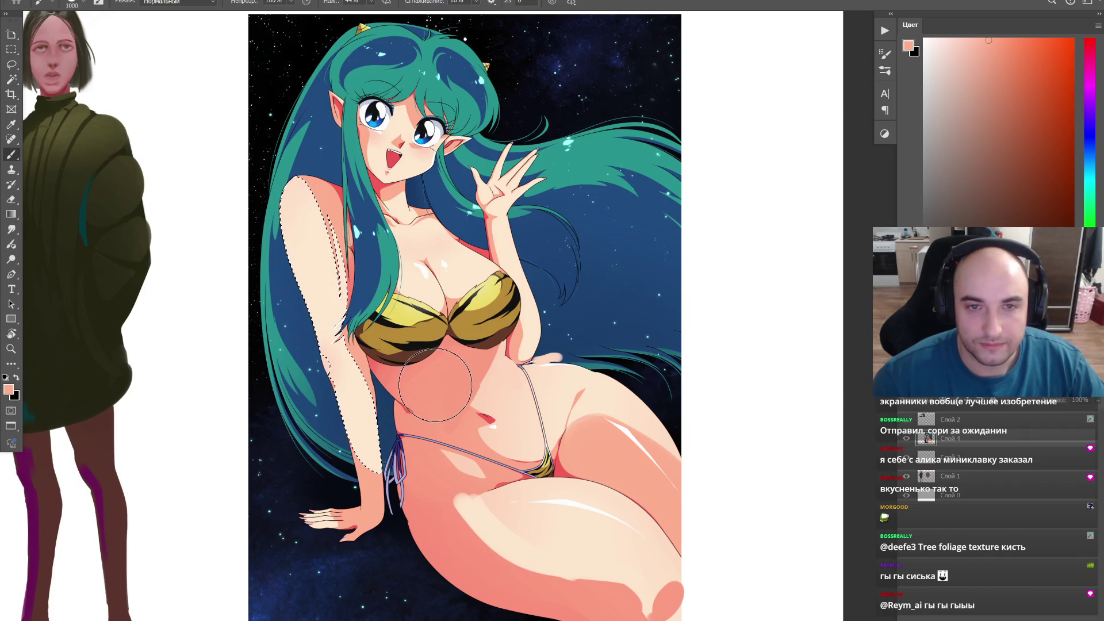
pyautogui.hotkey('ctrl', 'd')
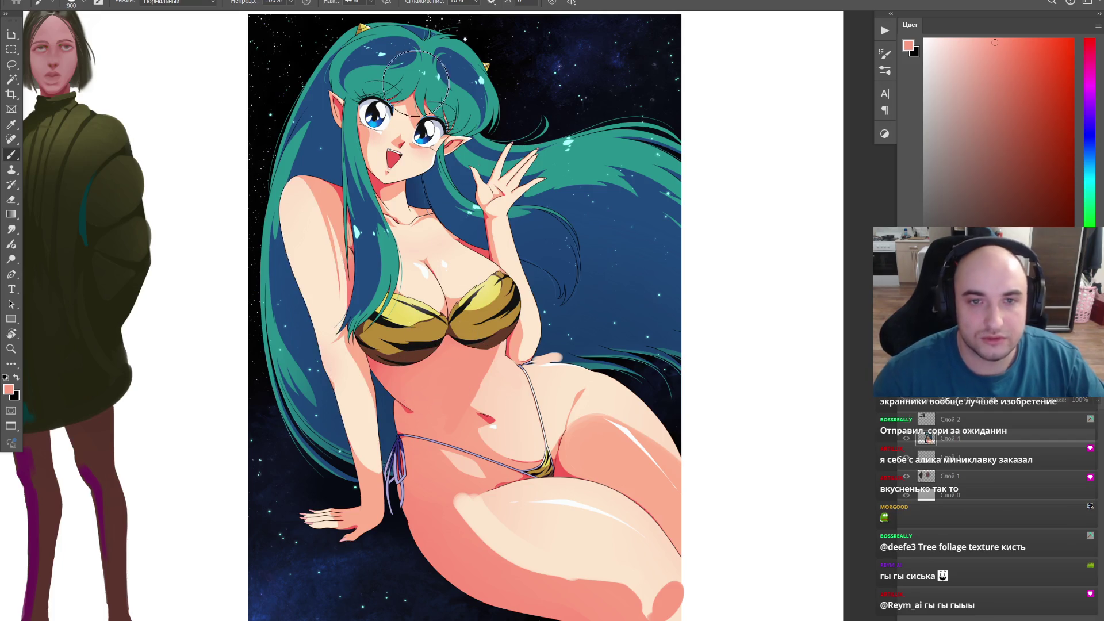
pyautogui.keyDown('alt'); pyautogui.click(415, 113); pyautogui.keyUp('alt')
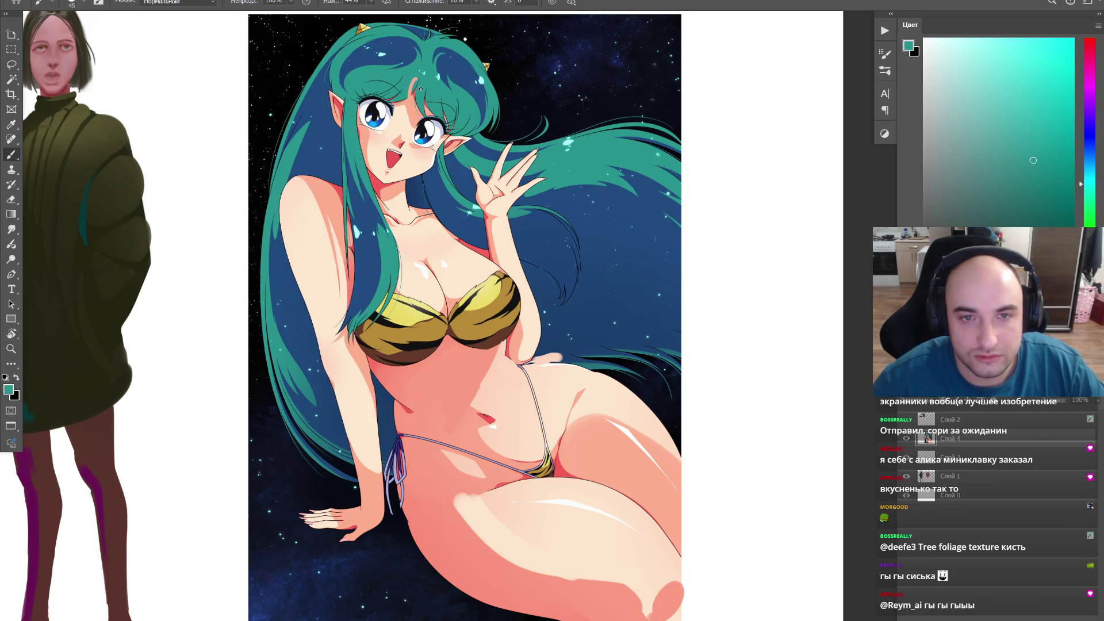
pyautogui.hotkey('ctrl', 'shift', 'd')
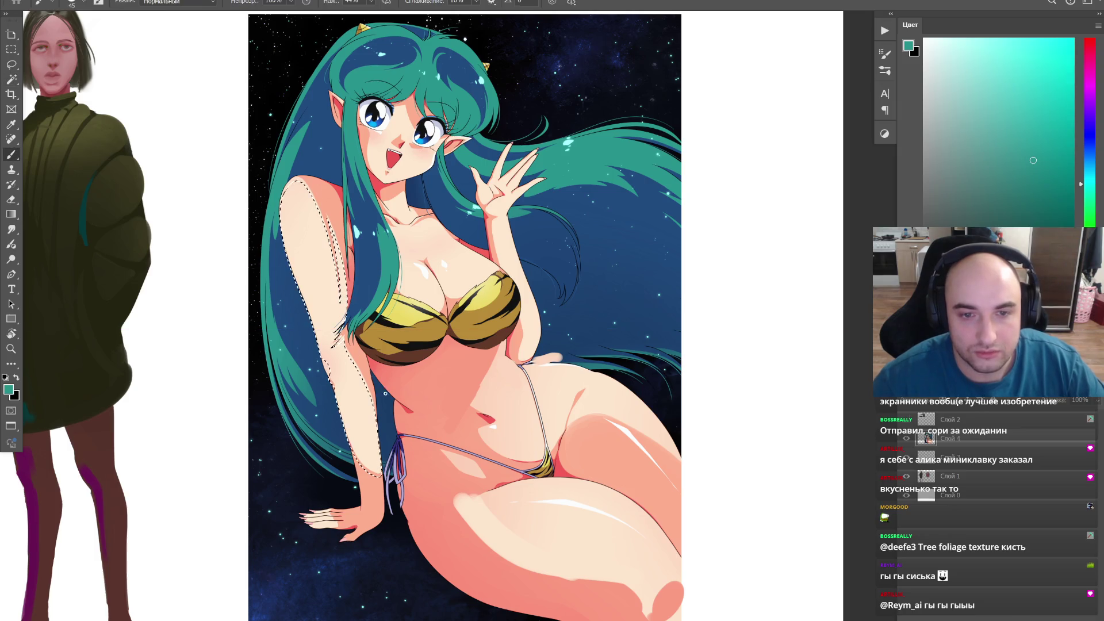
pyautogui.keyDown('alt'); pyautogui.click(416, 389); pyautogui.keyUp('alt')
pyautogui.keyDown('alt'); pyautogui.click(380, 489); pyautogui.keyUp('alt')
pyautogui.press(']')
pyautogui.press(']')
pyautogui.moveTo(376, 347)
pyautogui.mouseDown()
pyautogui.moveTo(375, 318)
pyautogui.moveTo(348, 348)
pyautogui.mouseUp()
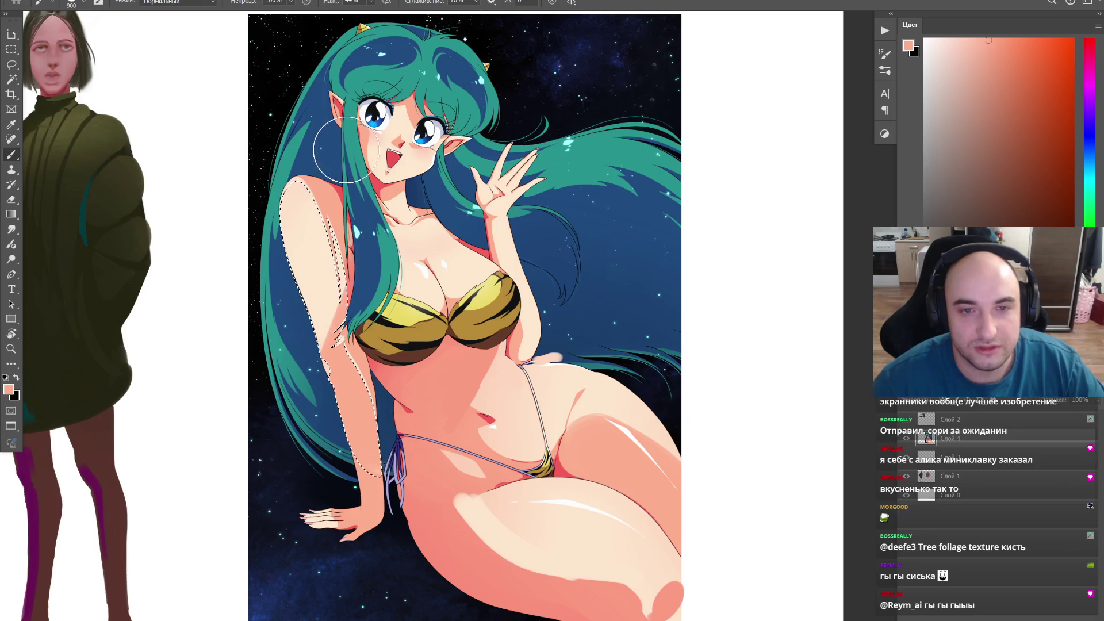
pyautogui.press('z')
# Step: Repaint the belly and thigh with sampled salmon shadow and light peach skin tones
pyautogui.click(434, 190)
pyautogui.scroll(-5, 434, 190)
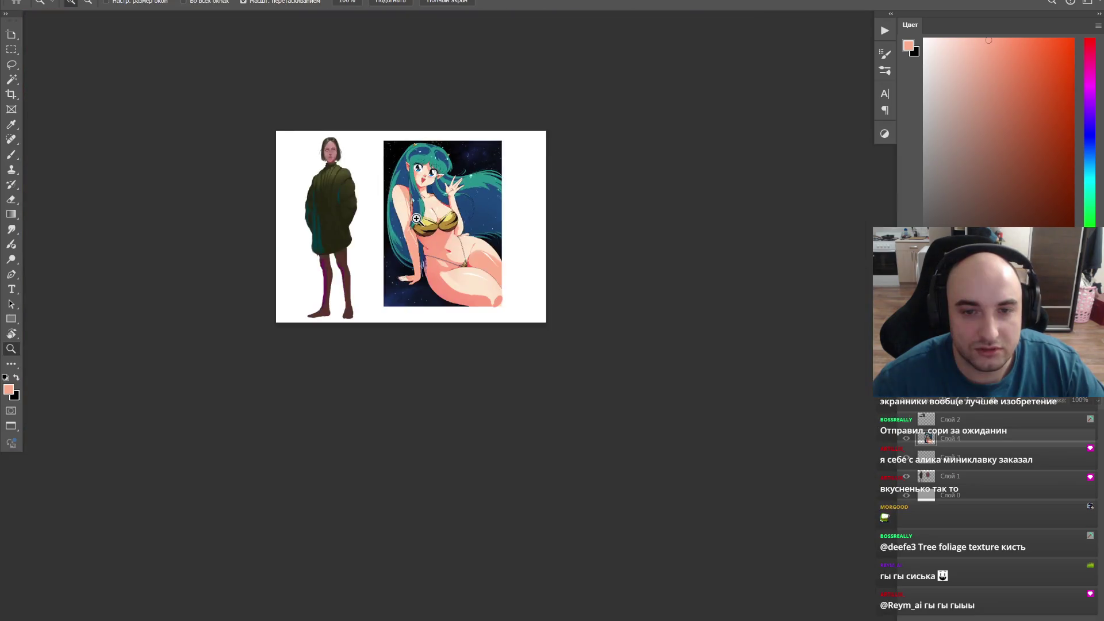
pyautogui.scroll(3, 434, 293)
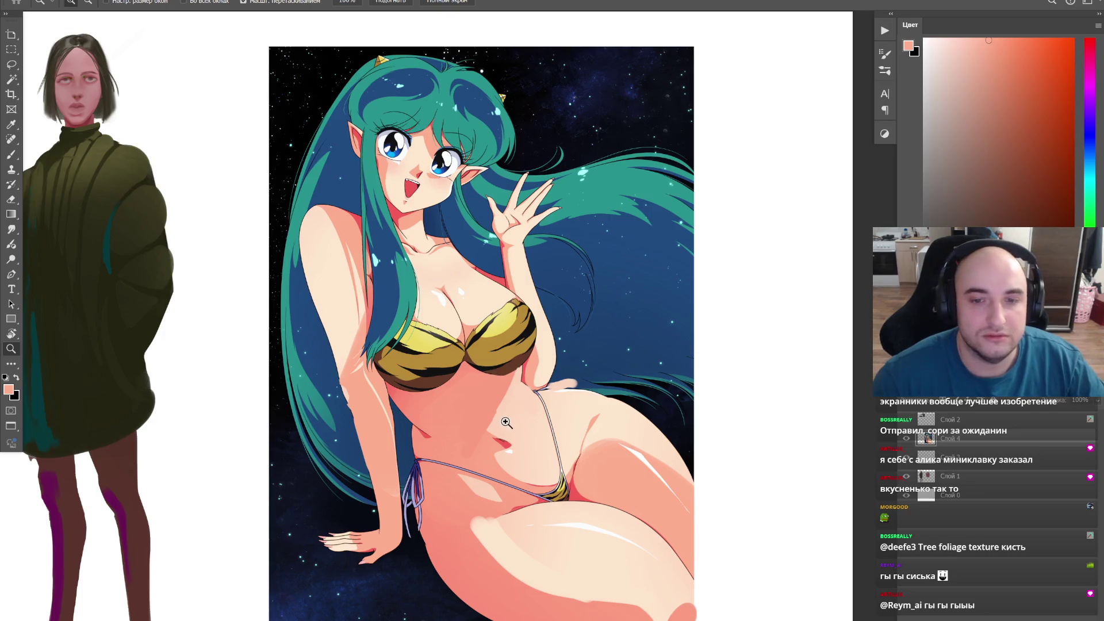
pyautogui.press('b')
pyautogui.scroll(2, 518, 436)
pyautogui.keyDown('alt'); pyautogui.click(521, 441); pyautogui.keyUp('alt')
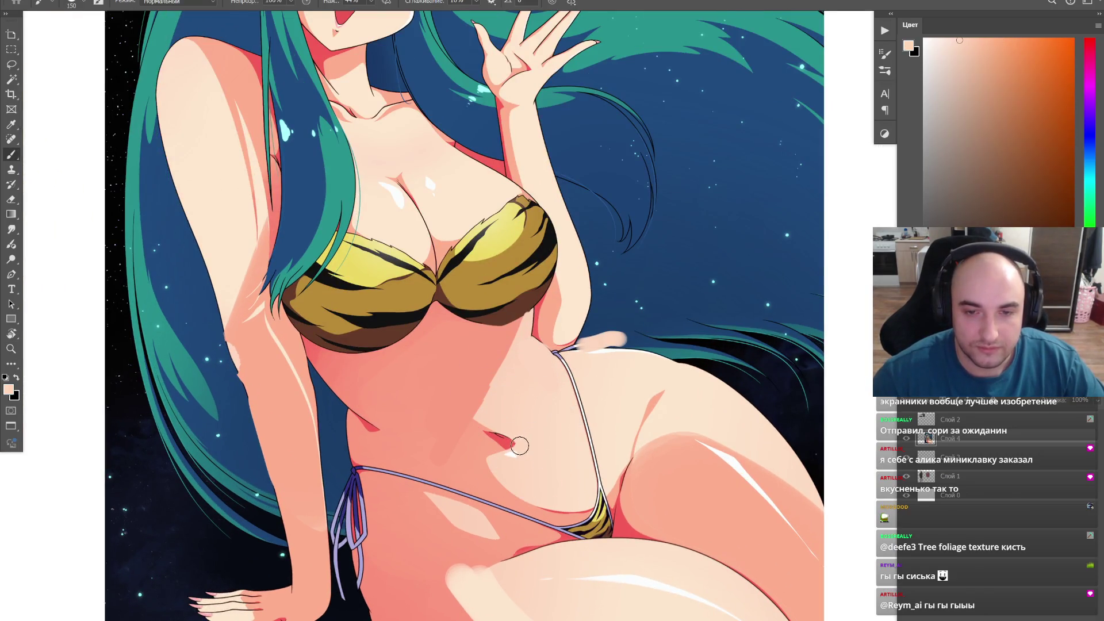
pyautogui.press('[')
pyautogui.press('[')
pyautogui.press('[')
pyautogui.keyDown('alt'); pyautogui.click(482, 398); pyautogui.keyUp('alt')
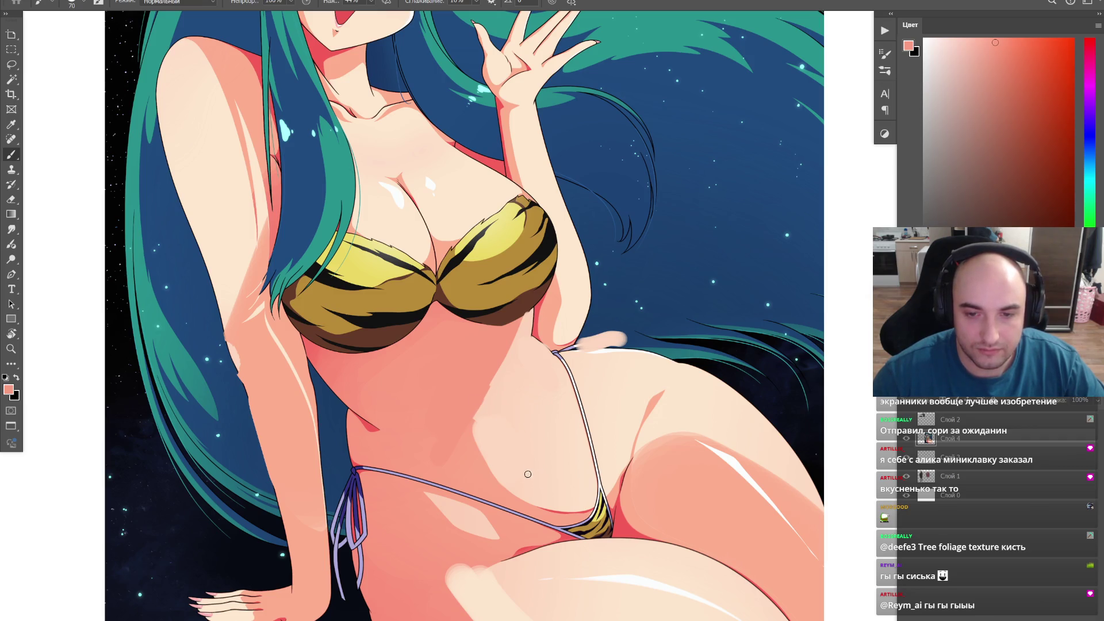
pyautogui.keyDown('alt'); pyautogui.click(492, 395); pyautogui.keyUp('alt')
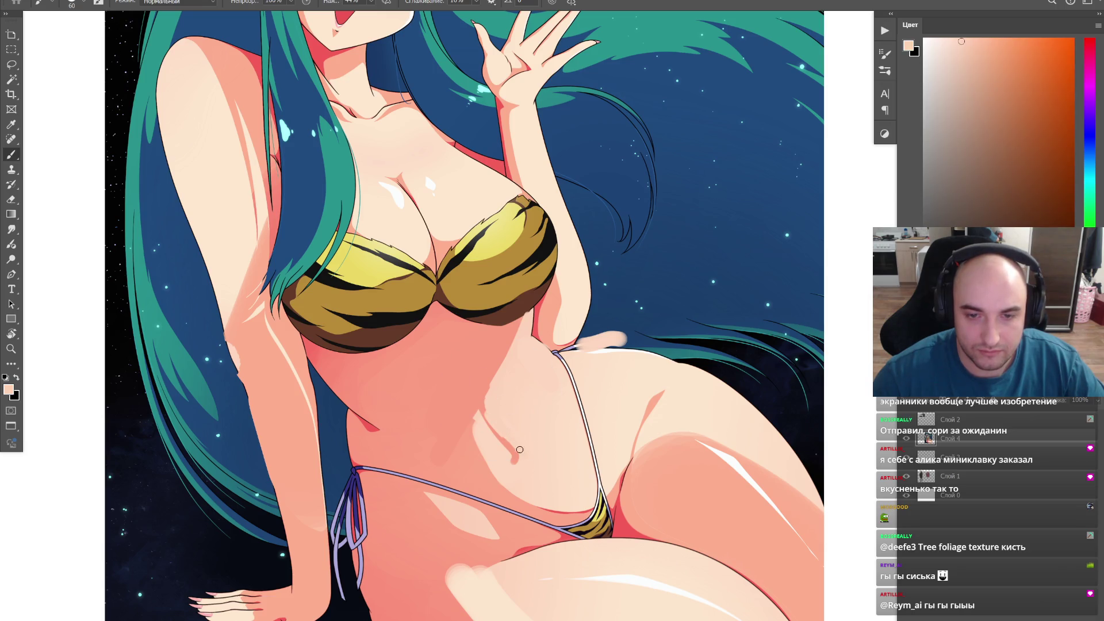
pyautogui.scroll(-1, 487, 406)
pyautogui.scroll(-2, 486, 406)
pyautogui.scroll(-2, 517, 398)
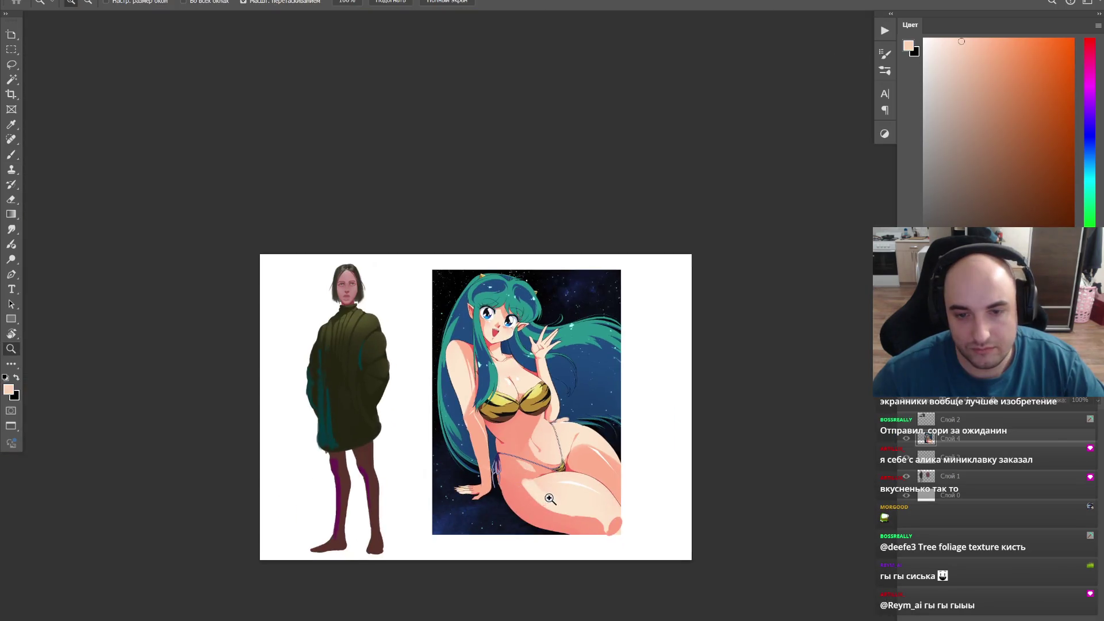
pyautogui.scroll(4, 553, 380)
pyautogui.keyDown('alt'); pyautogui.click(531, 423); pyautogui.keyUp('alt')
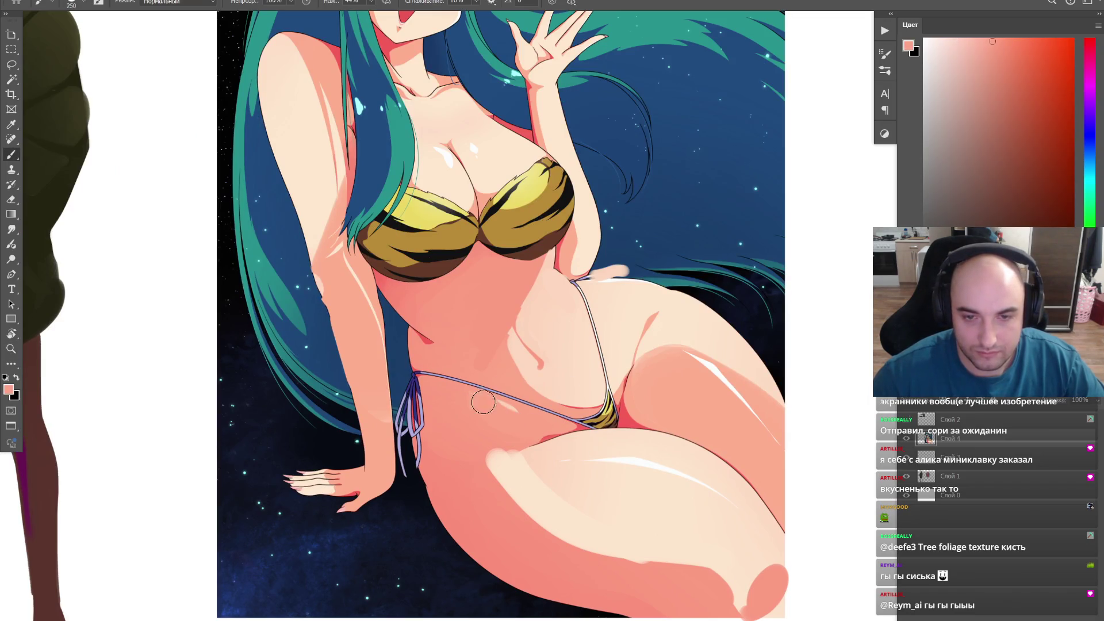
pyautogui.moveTo(472, 485); pyautogui.dragTo(545, 430)
pyautogui.keyDown('alt'); pyautogui.click(577, 395); pyautogui.keyUp('alt')
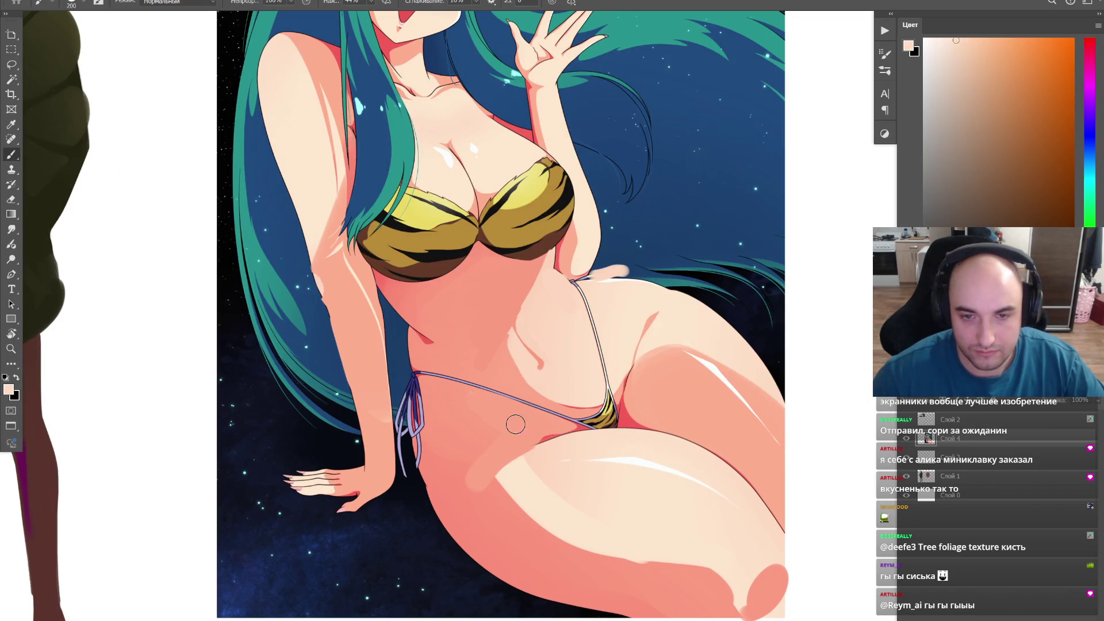
pyautogui.moveTo(468, 447)
pyautogui.mouseDown()
pyautogui.moveTo(483, 419)
pyautogui.moveTo(472, 449)
pyautogui.mouseUp()
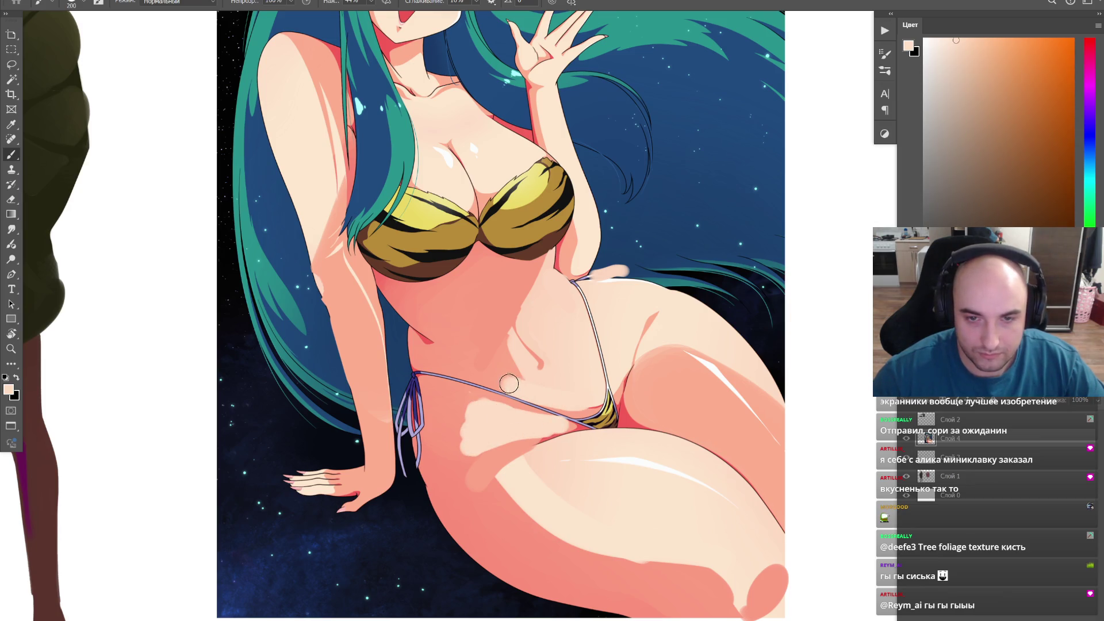
# Step: Check the bikini area at several zoom levels, then paste a fresh copy of the anime image
pyautogui.press('z')
pyautogui.keyDown('alt'); pyautogui.click(514, 417); pyautogui.keyUp('alt')
pyautogui.click(565, 356)
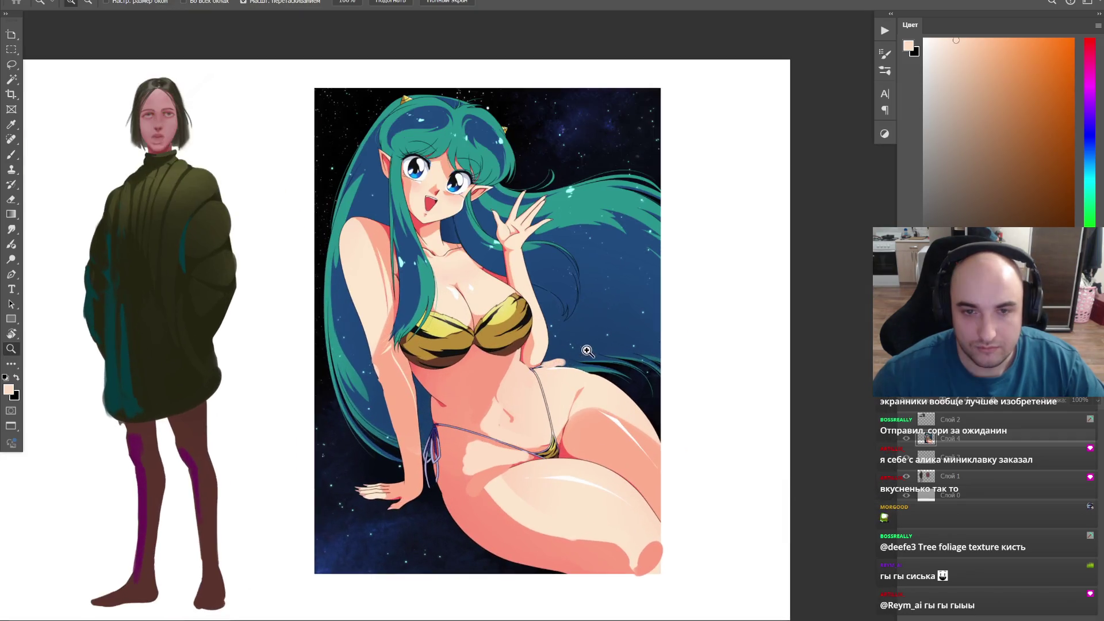
pyautogui.click(533, 393)
pyautogui.keyDown('alt'); pyautogui.click(546, 389); pyautogui.keyUp('alt')
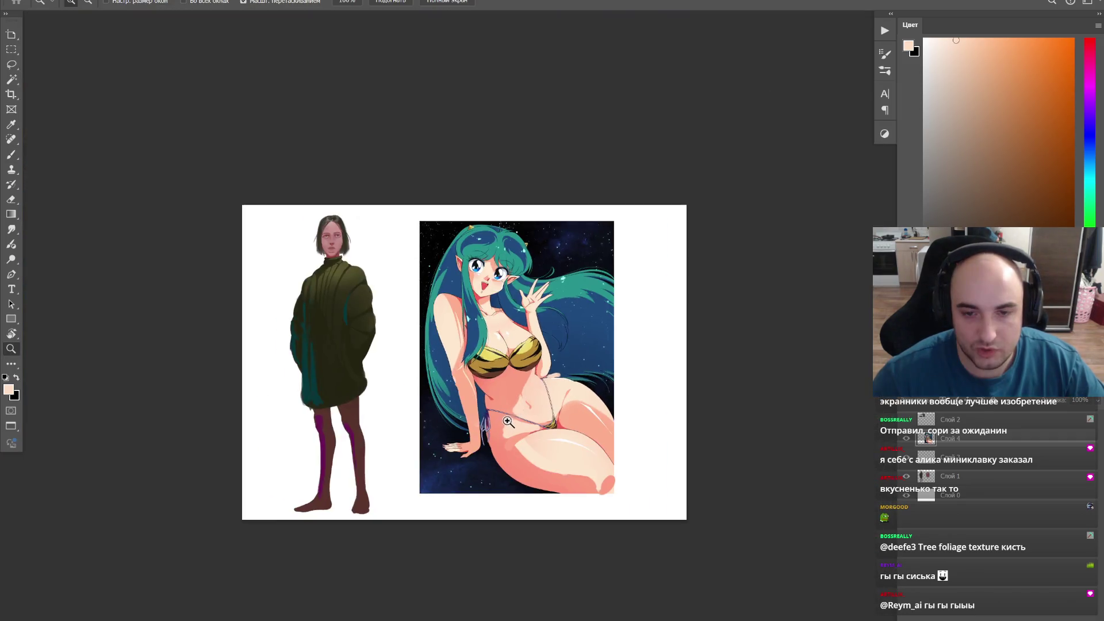
pyautogui.click(528, 405)
pyautogui.hotkey('ctrl', 'v')
# Step: Free Transform the pasted copy to exactly cover the painted-over original
pyautogui.hotkey('ctrl', 't')
pyautogui.moveTo(529, 210); pyautogui.dragTo(611, 95)
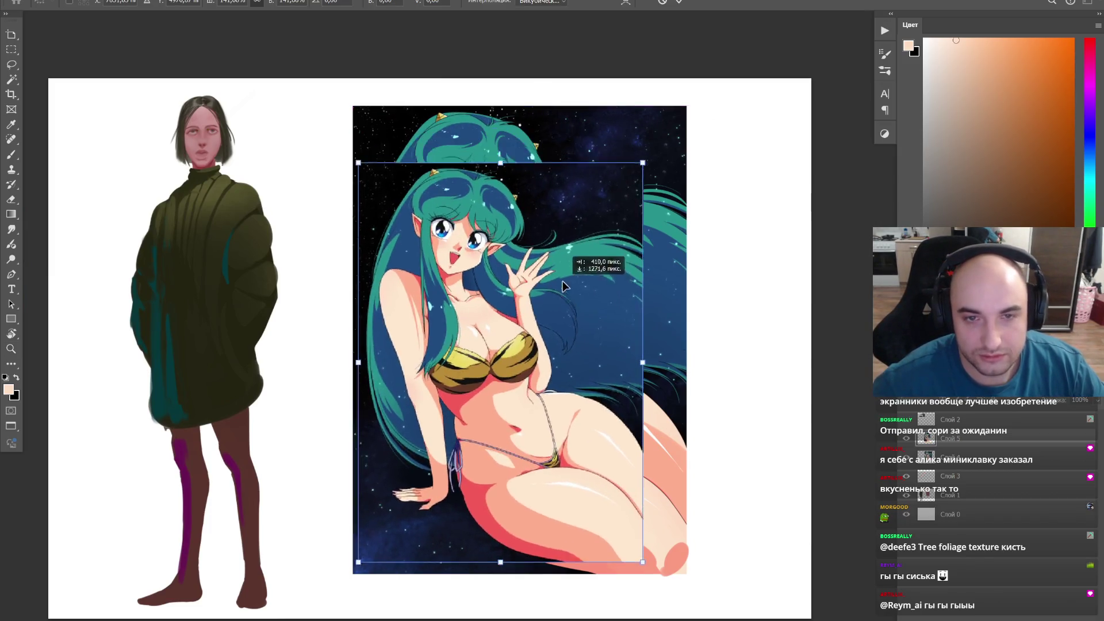
pyautogui.moveTo(628, 247); pyautogui.dragTo(552, 334)
pyautogui.moveTo(636, 505); pyautogui.dragTo(715, 557)
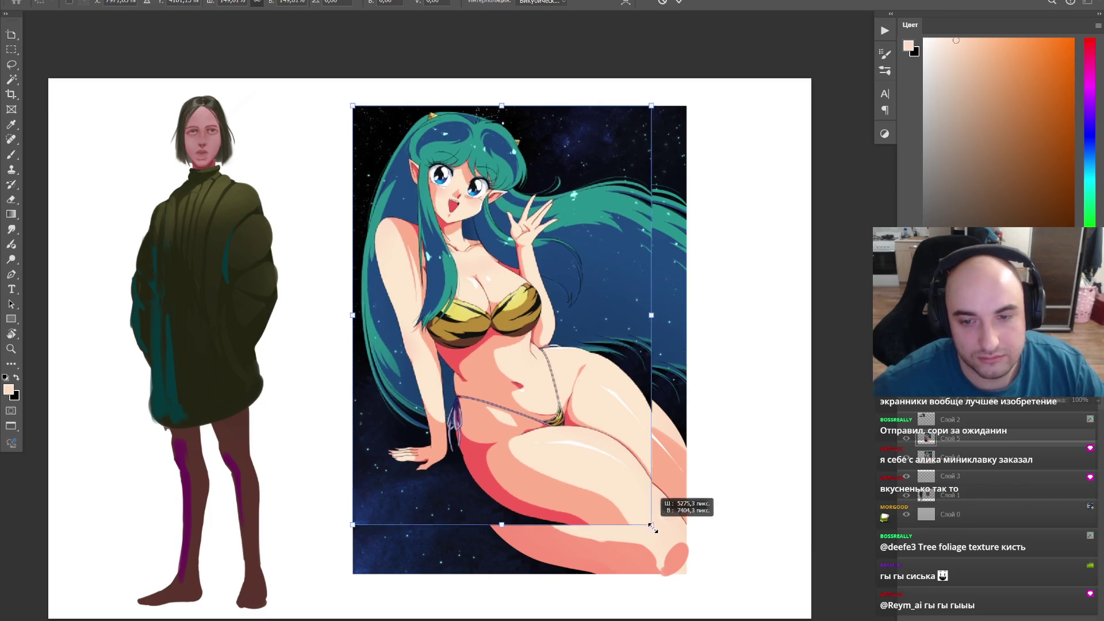
pyautogui.press('Return')
# Step: Toggle the clean copy's visibility to compare it against the paint-over
pyautogui.press('z')
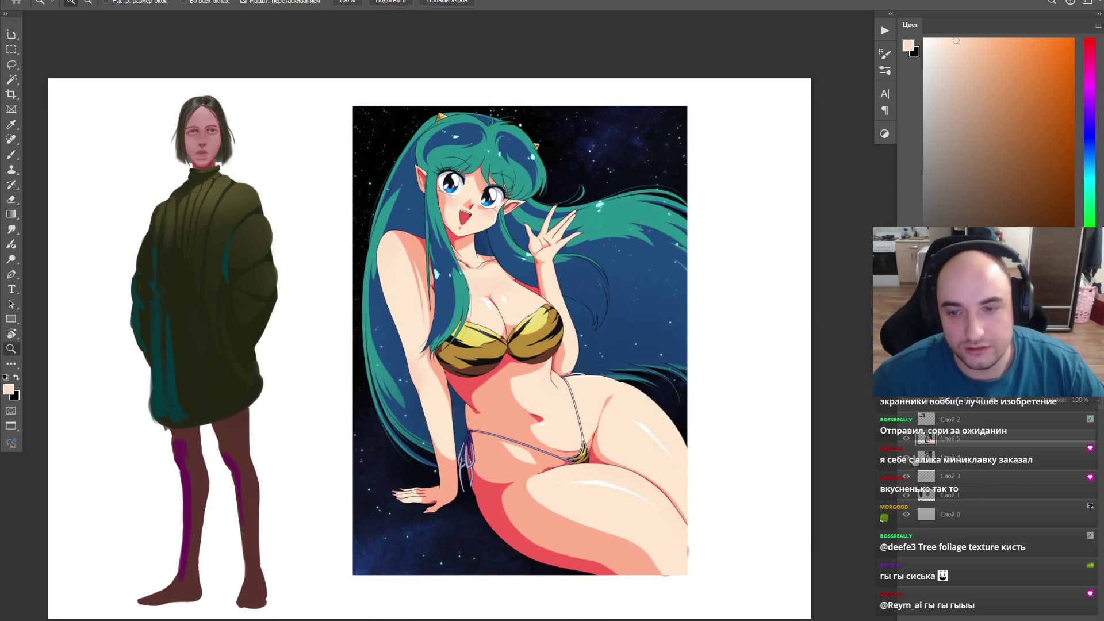
pyautogui.click(907, 439)
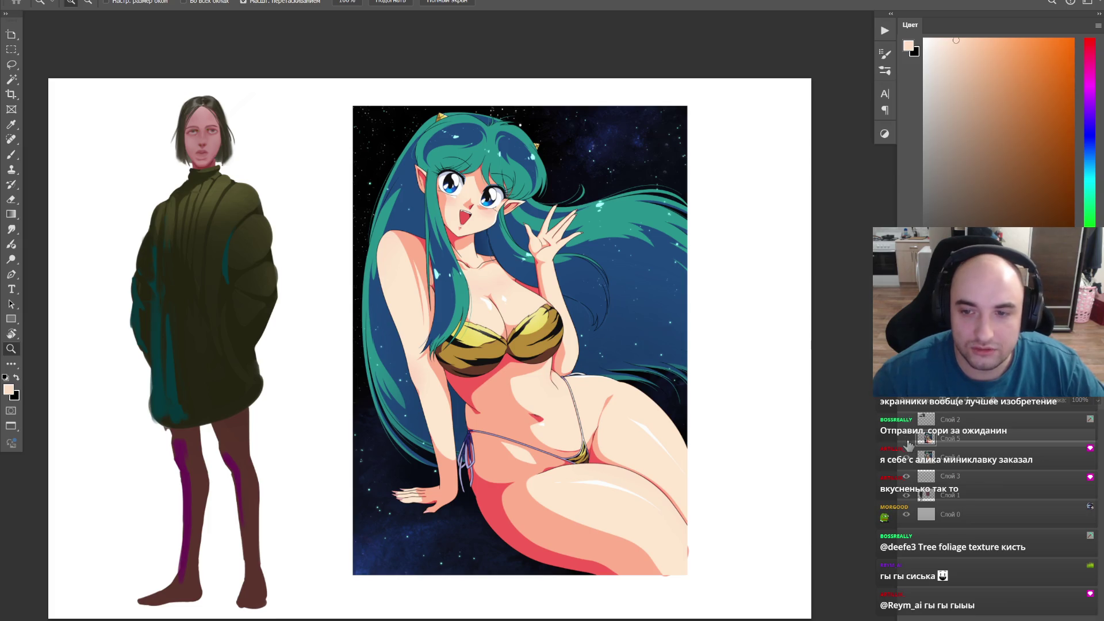
pyautogui.click(905, 440)
pyautogui.click(906, 439)
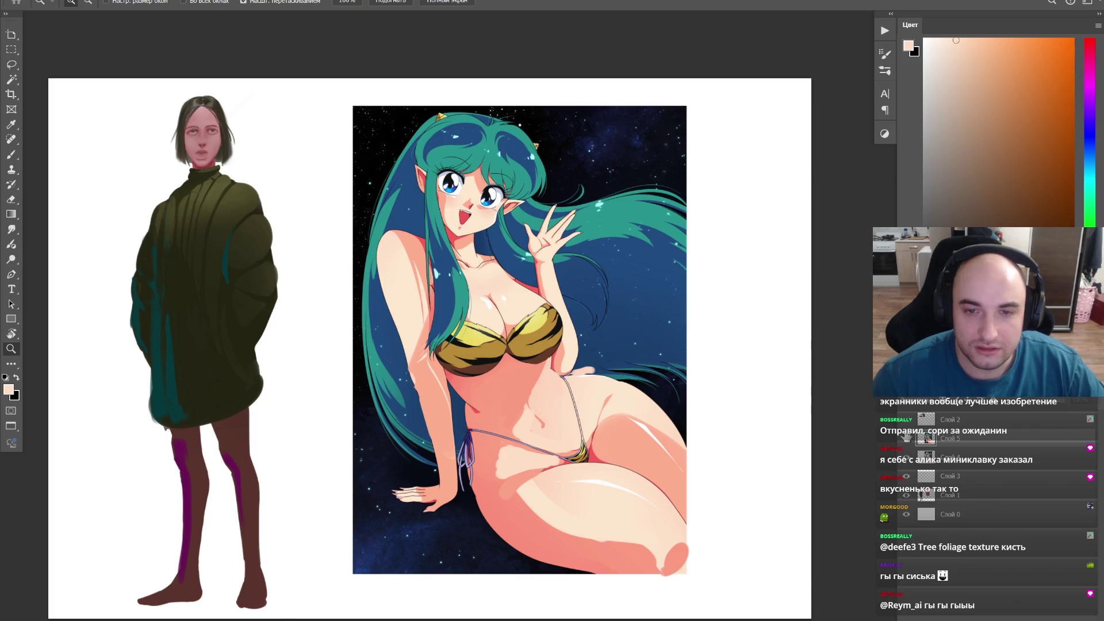
pyautogui.press('b')
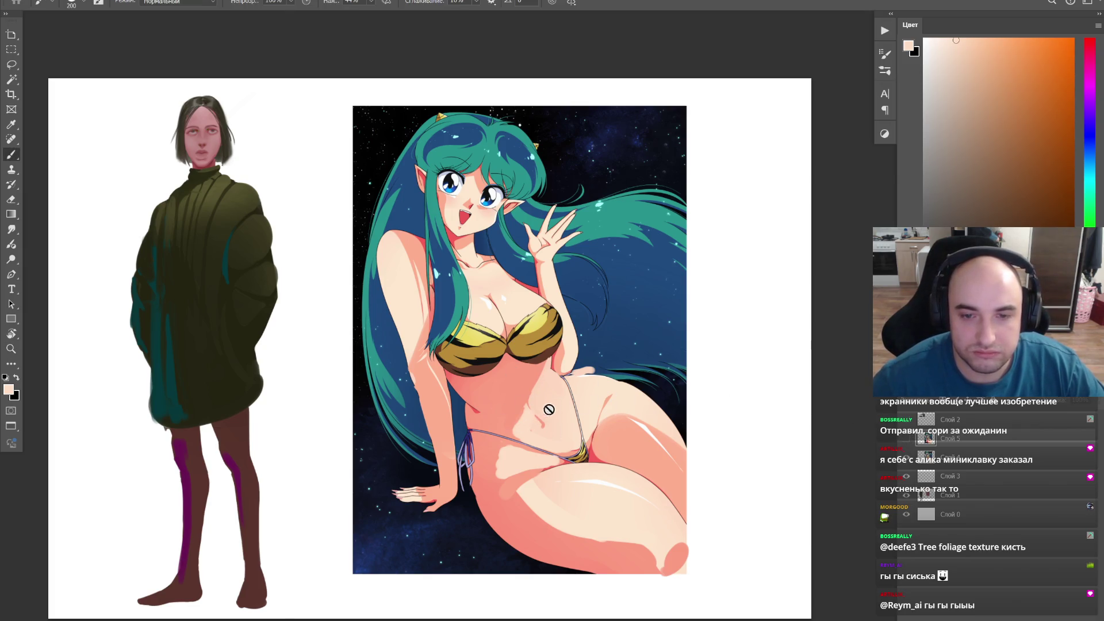
pyautogui.hotkey('ctrl', 'y')
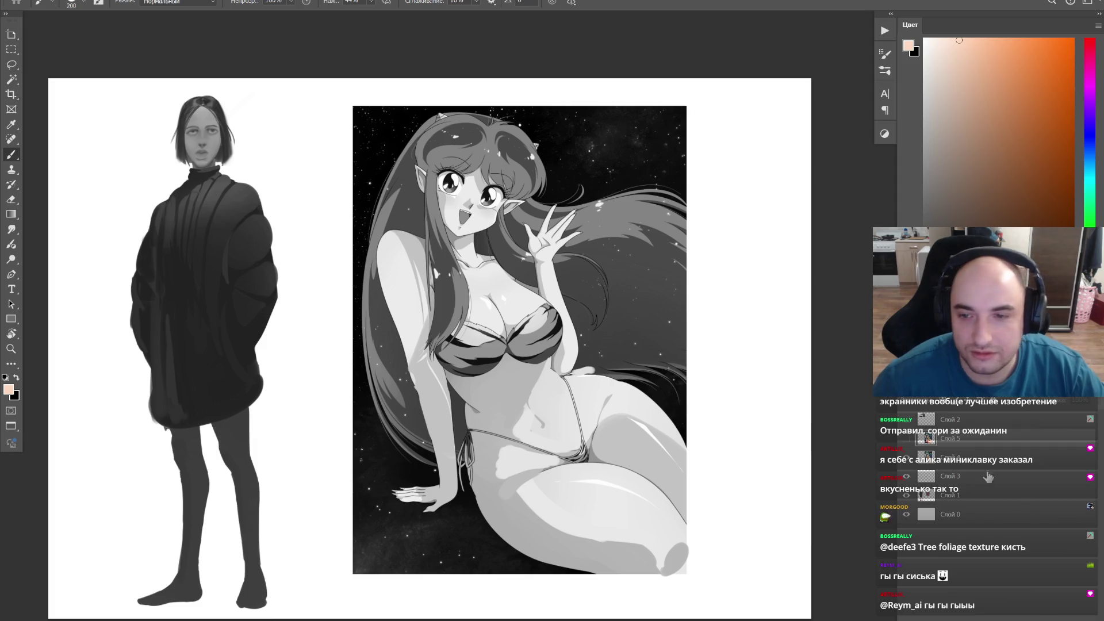
pyautogui.hotkey('ctrl', 'shift', 'alt', 'n')
pyautogui.keyDown('alt'); pyautogui.click(513, 389); pyautogui.keyUp('alt')
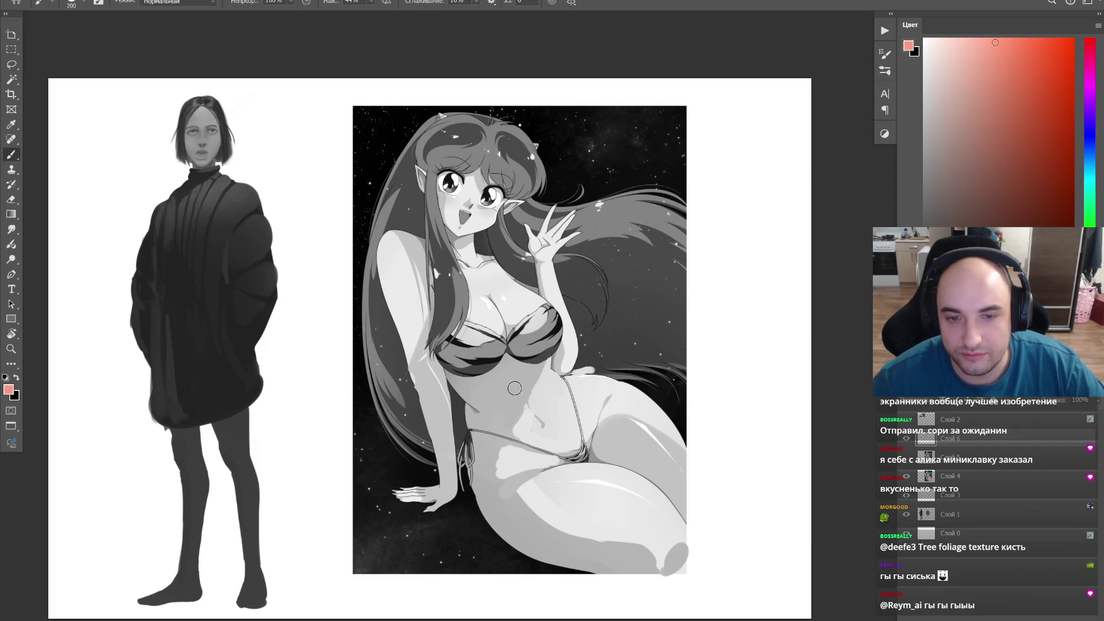
pyautogui.moveTo(532, 373); pyautogui.dragTo(692, 460)
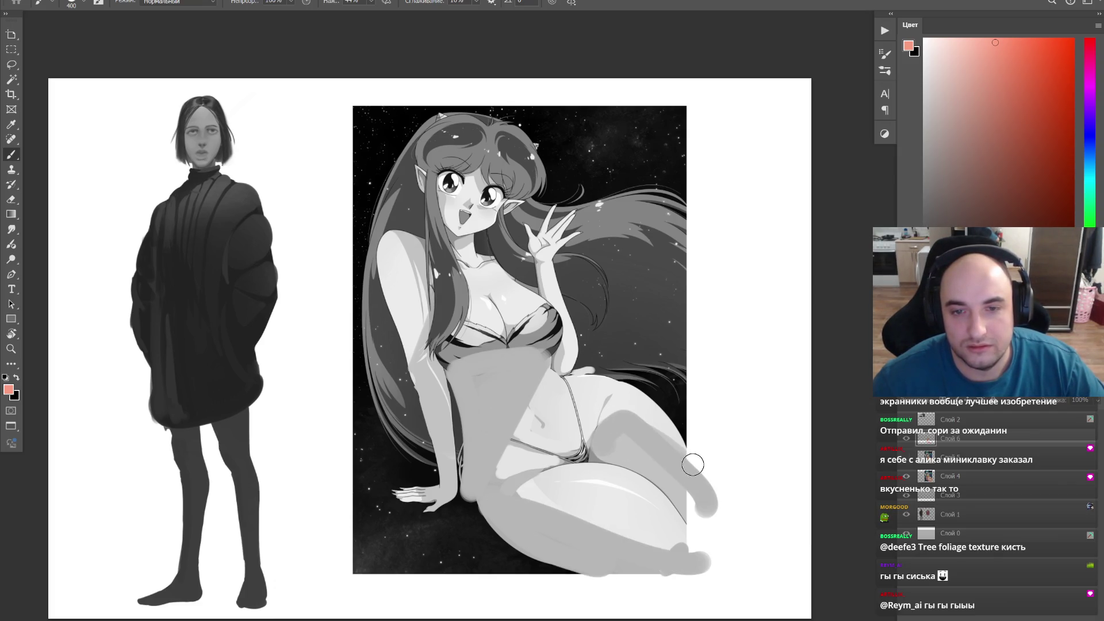
pyautogui.hotkey('ctrl', 'z')
pyautogui.hotkey('ctrl', 'z')
pyautogui.keyDown('alt'); pyautogui.click(652, 305); pyautogui.keyUp('alt')
pyautogui.keyDown('alt'); pyautogui.click(618, 238); pyautogui.keyUp('alt')
pyautogui.click(612, 221)
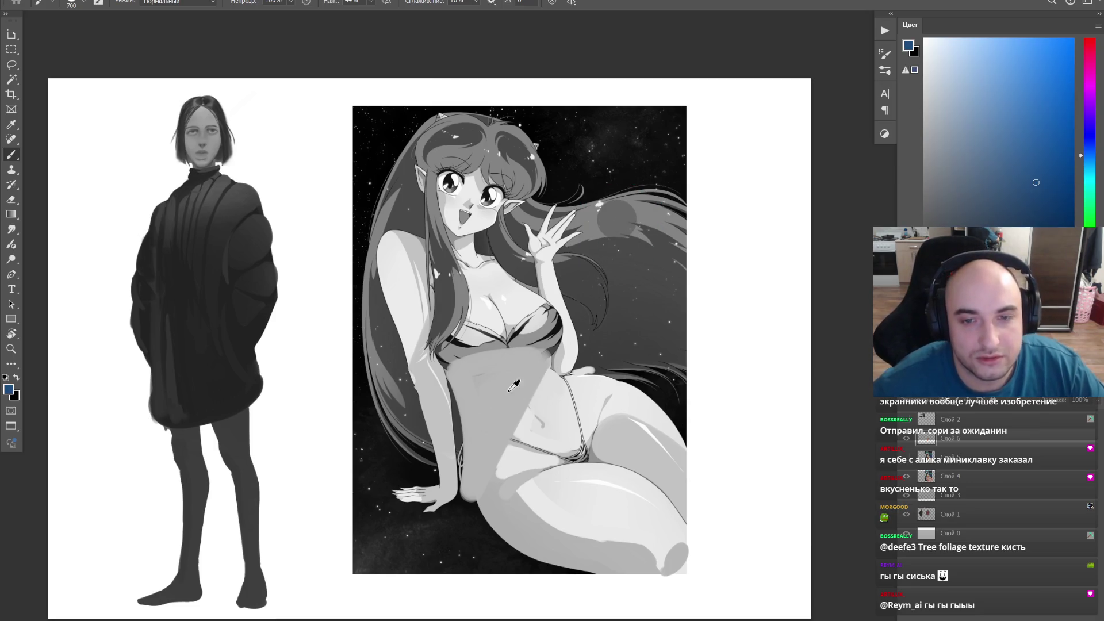
pyautogui.moveTo(515, 386); pyautogui.dragTo(483, 483)
pyautogui.press('Delete')
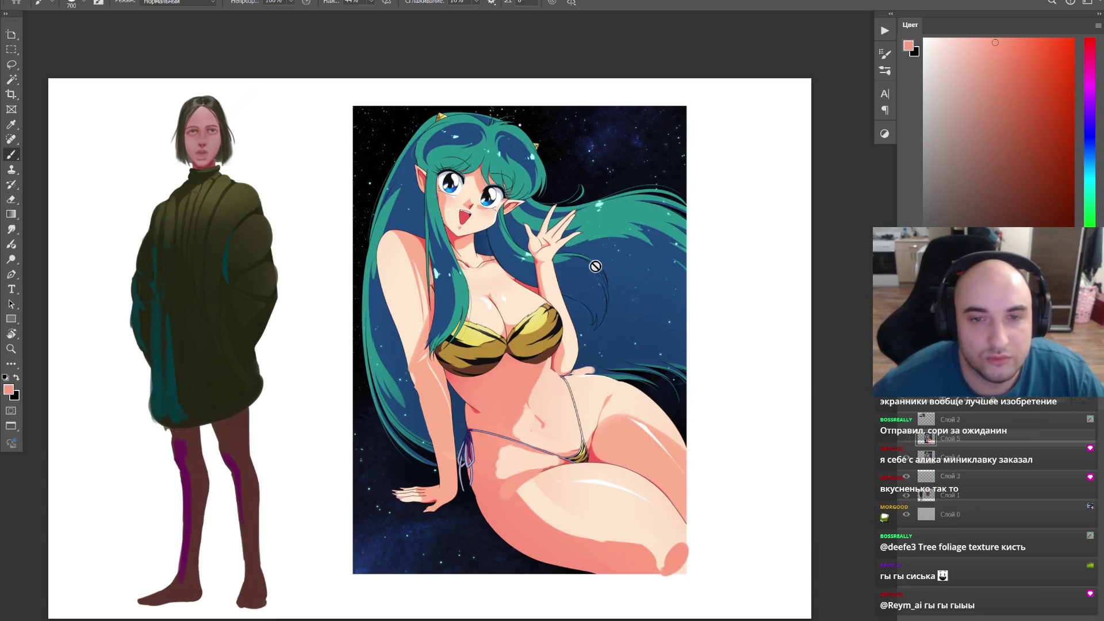
pyautogui.click(597, 269)
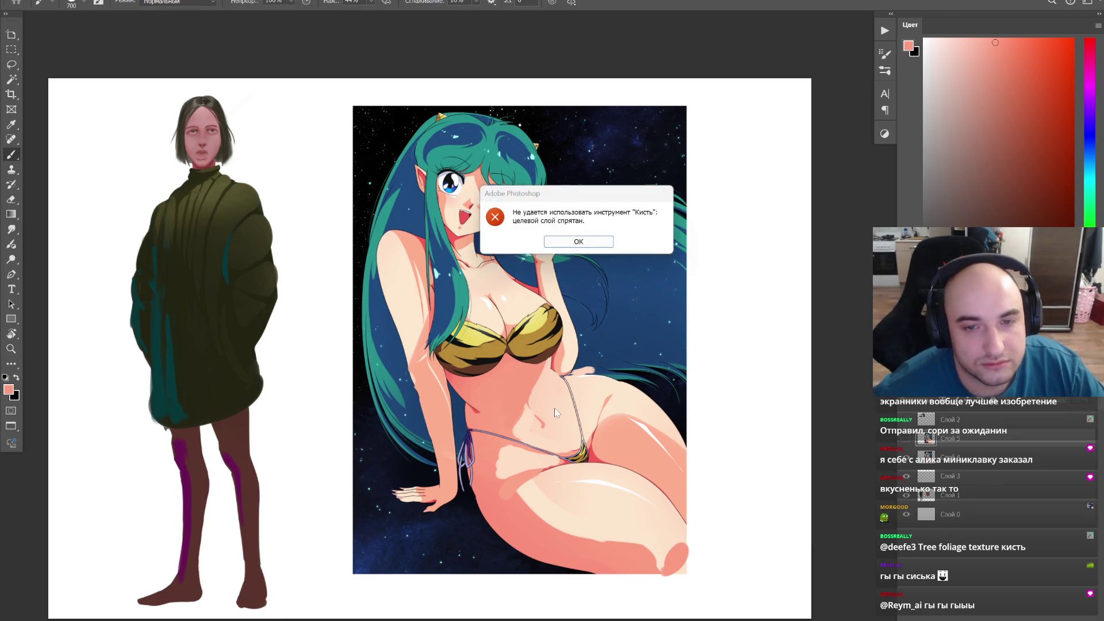
pyautogui.click(587, 242)
pyautogui.press('z')
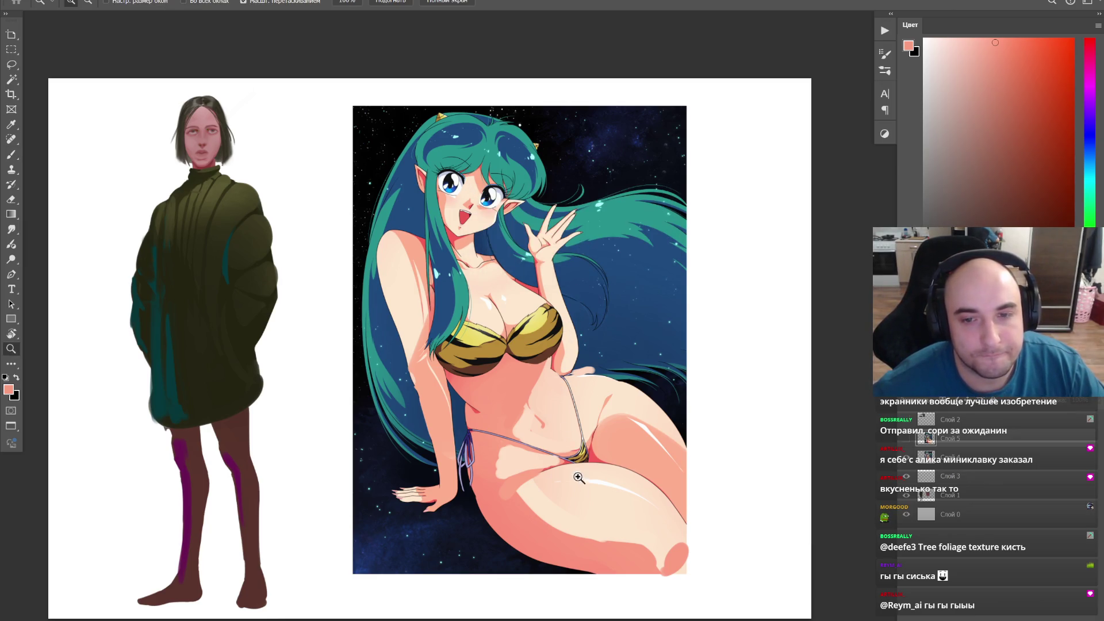
pyautogui.click(578, 475)
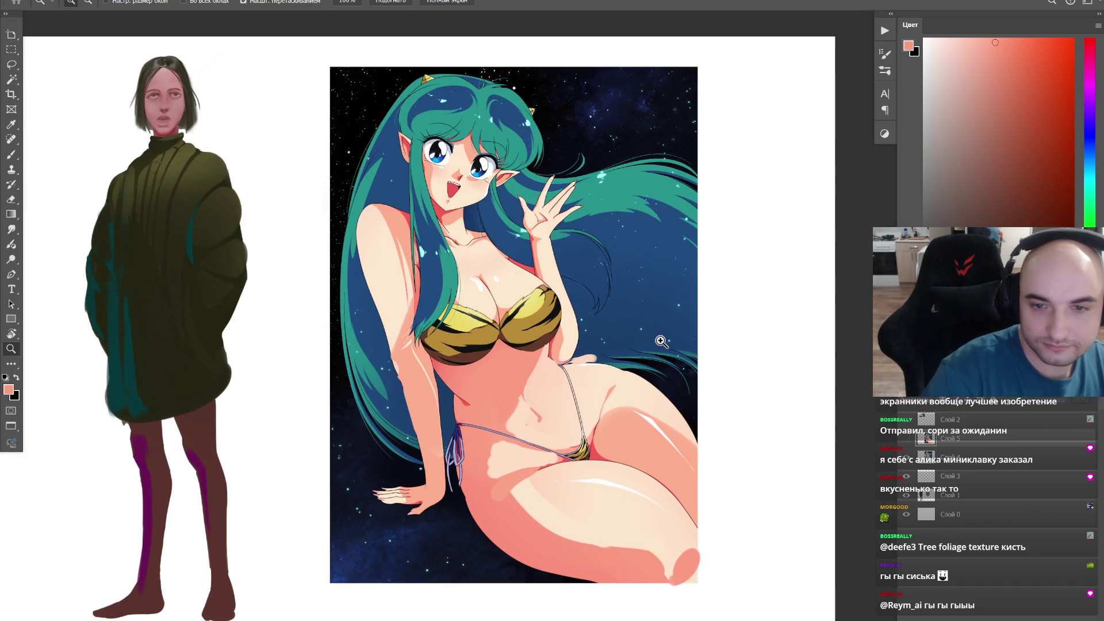
# Step: Delete the anime image from the canvas and bring up its picture in Discord
pyautogui.press('Delete')
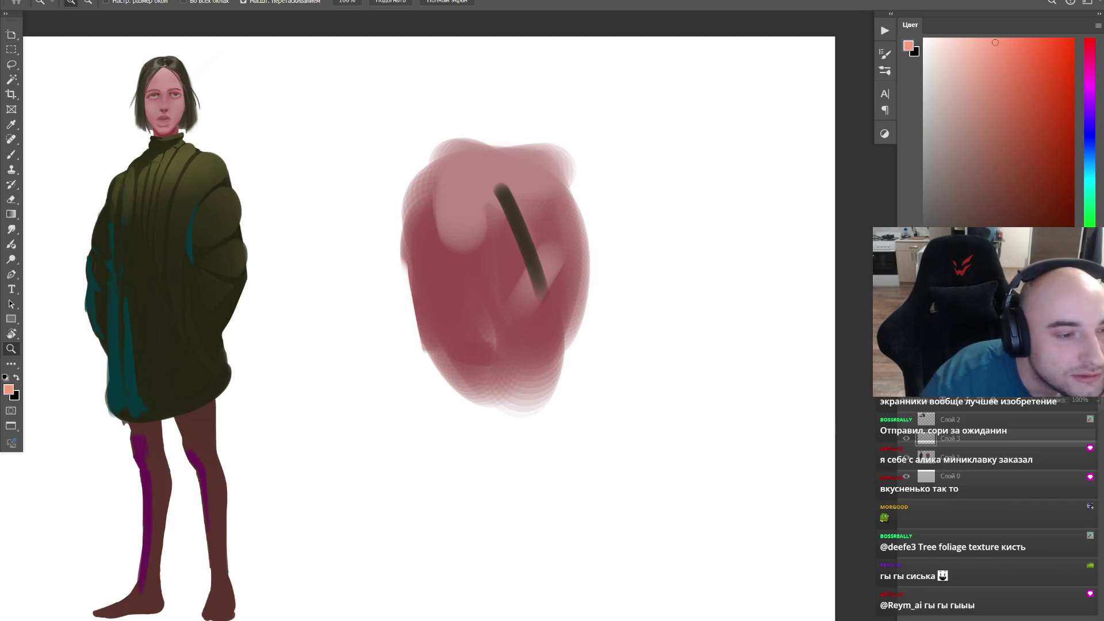
pyautogui.hotkey('alt', 'Tab')
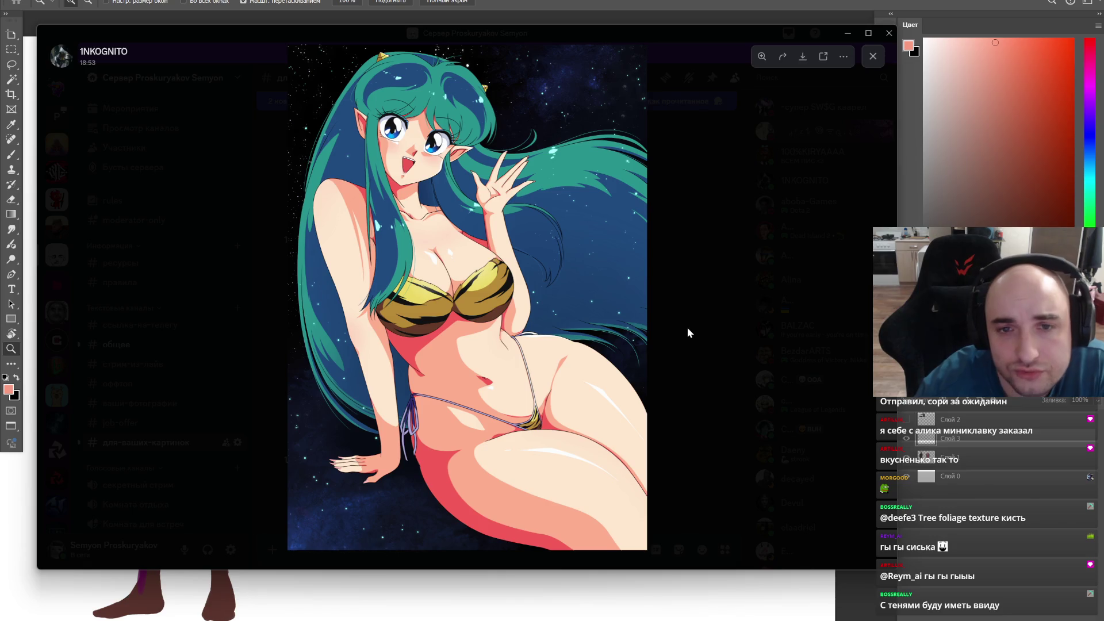
# Step: Screen-capture the region around the anime figure's waving hand and close the viewer
pyautogui.click(554, 226)
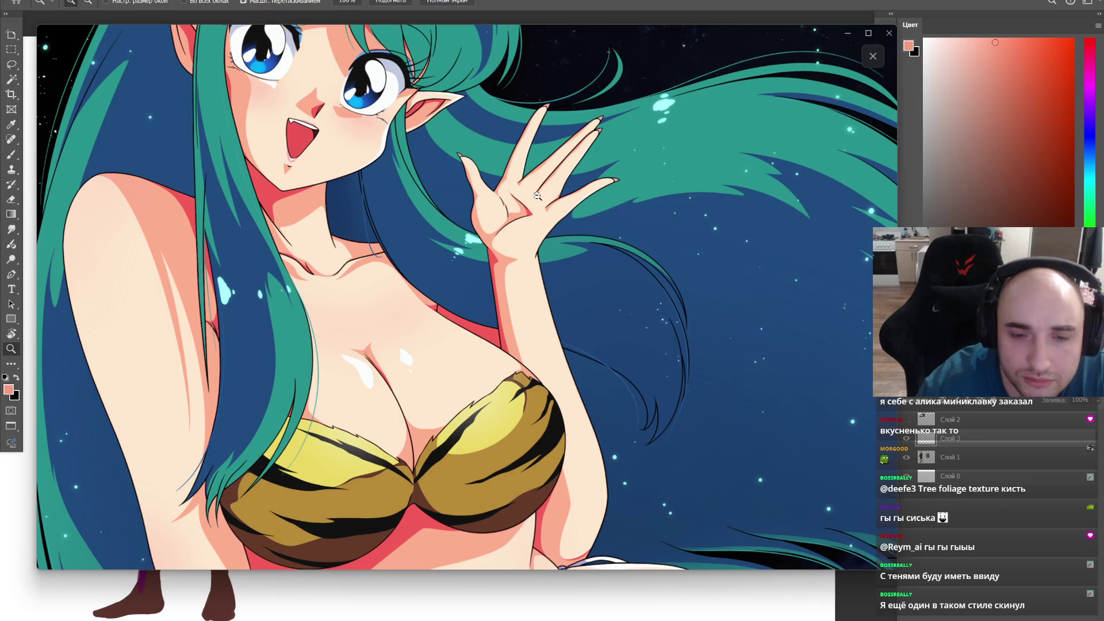
pyautogui.click(537, 196)
pyautogui.press('Print')
pyautogui.moveTo(434, 231); pyautogui.dragTo(670, 457)
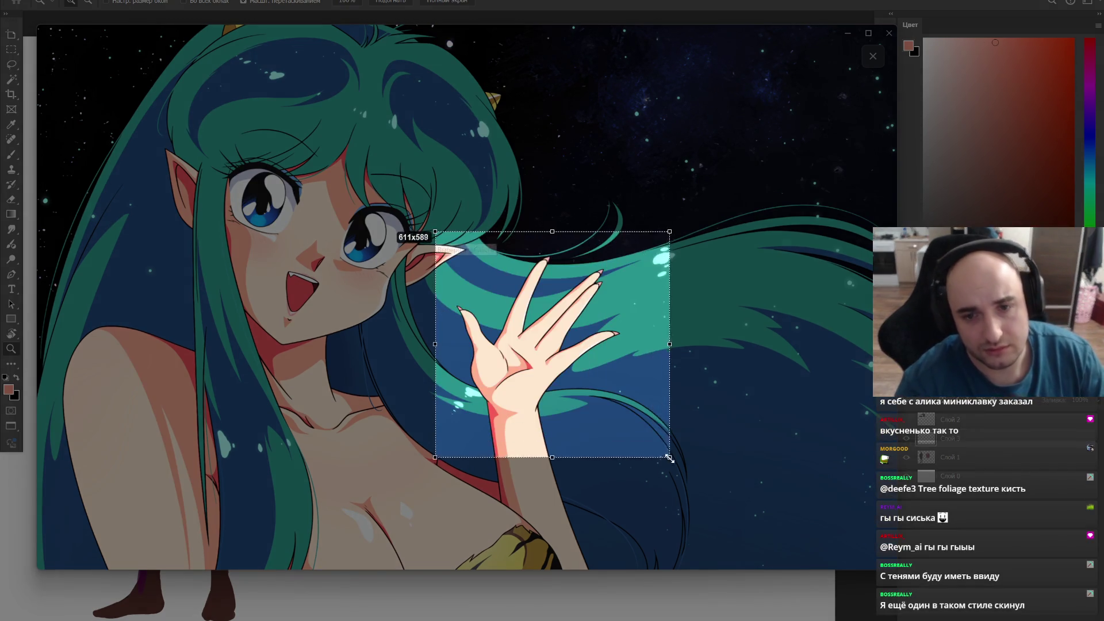
pyautogui.hotkey('ctrl', 'c')
pyautogui.press('Escape')
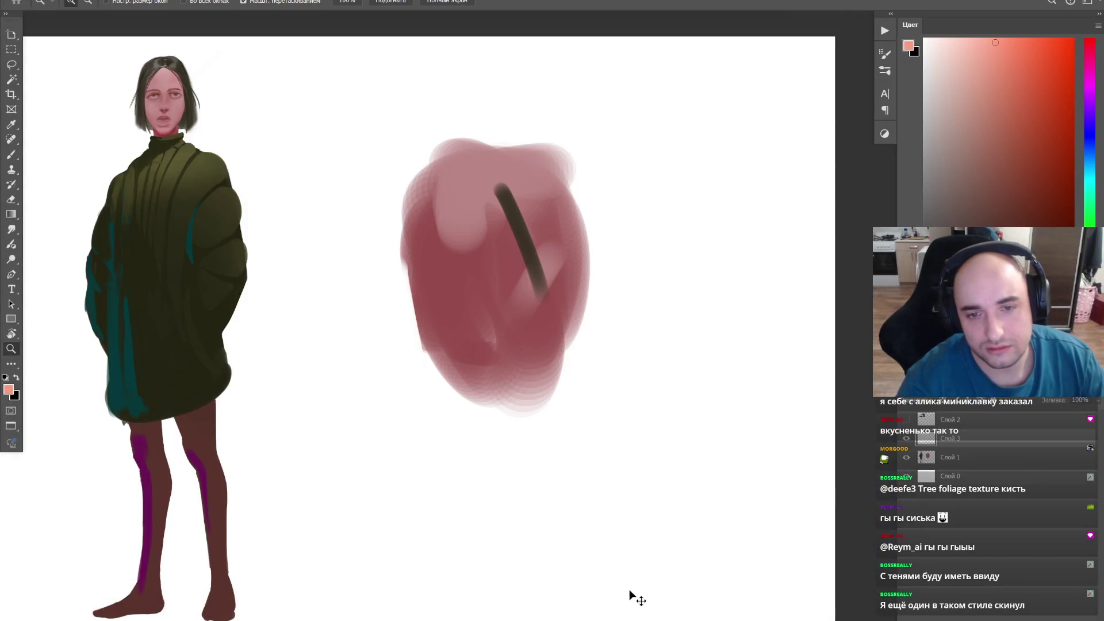
# Step: Place the captured hand on the canvas below the pink head study and confirm
pyautogui.moveTo(419, 328)
pyautogui.mouseDown()
pyautogui.moveTo(550, 445)
pyautogui.moveTo(565, 587)
pyautogui.mouseUp()
pyautogui.press('Return')
pyautogui.press('z')
pyautogui.click(656, 459)
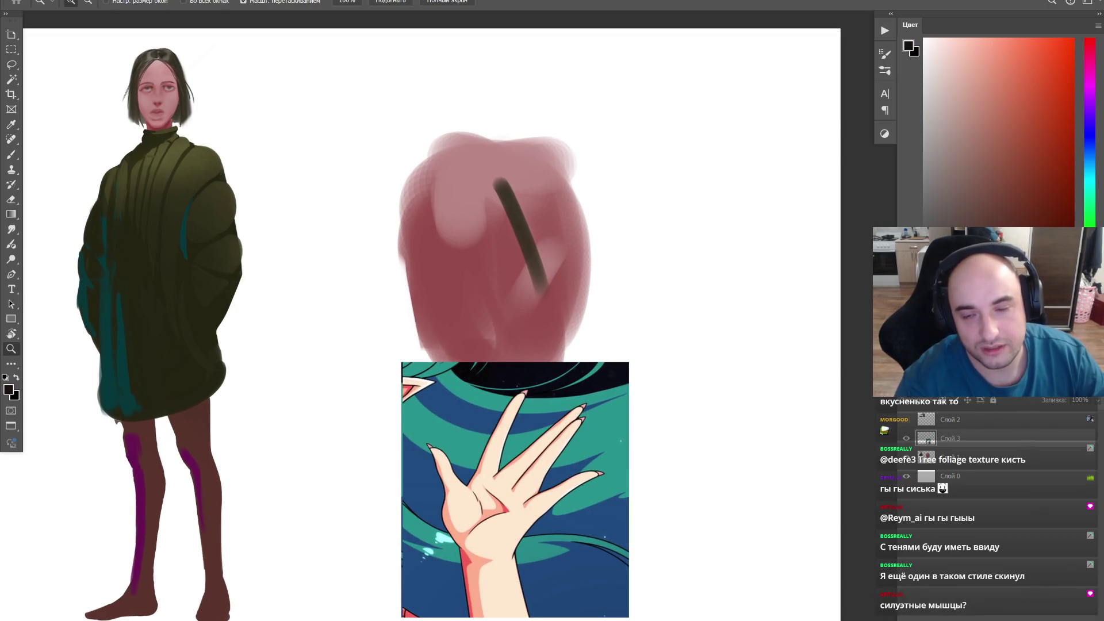
# Step: Liquify the hand reference with a large Forward Warp brush, then undo the warp to compare
pyautogui.moveTo(647, 430); pyautogui.dragTo(606, 391)
pyautogui.press('b')
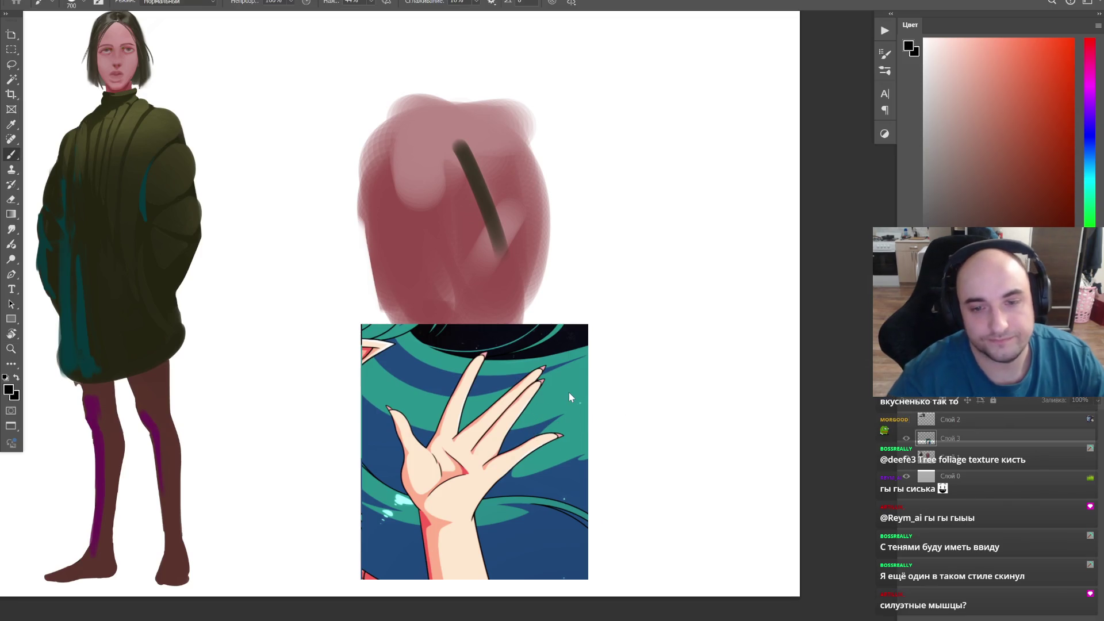
pyautogui.hotkey('ctrl', 'shift', 'x')
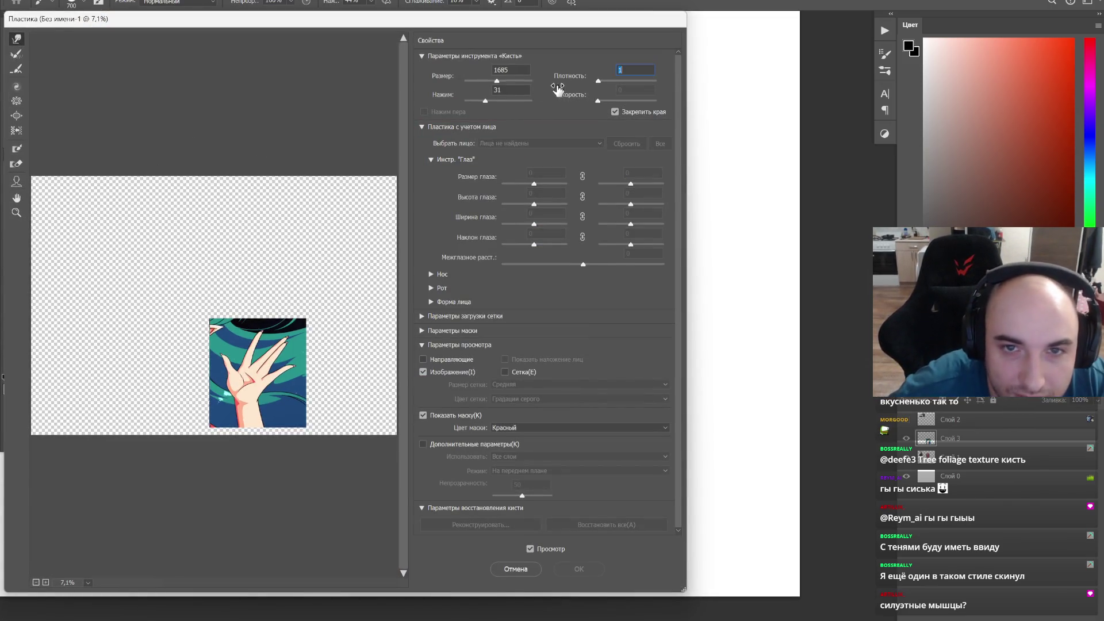
pyautogui.write('0')
pyautogui.moveTo(495, 80); pyautogui.dragTo(501, 80)
pyautogui.moveTo(254, 367)
pyautogui.mouseDown()
pyautogui.moveTo(258, 380)
pyautogui.moveTo(250, 363)
pyautogui.mouseUp()
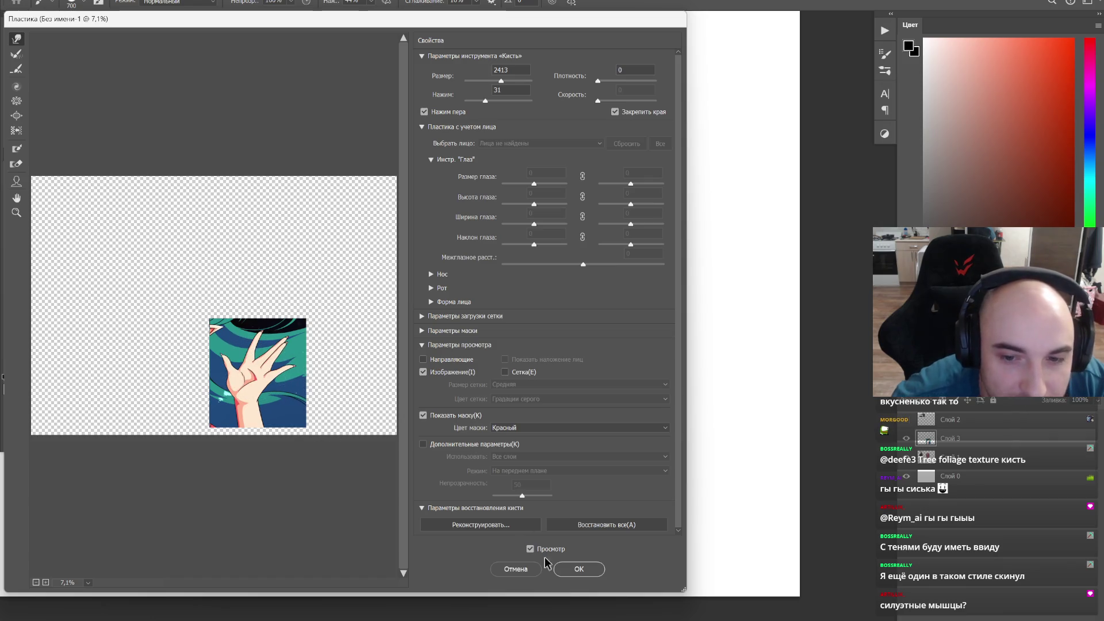
pyautogui.click(579, 569)
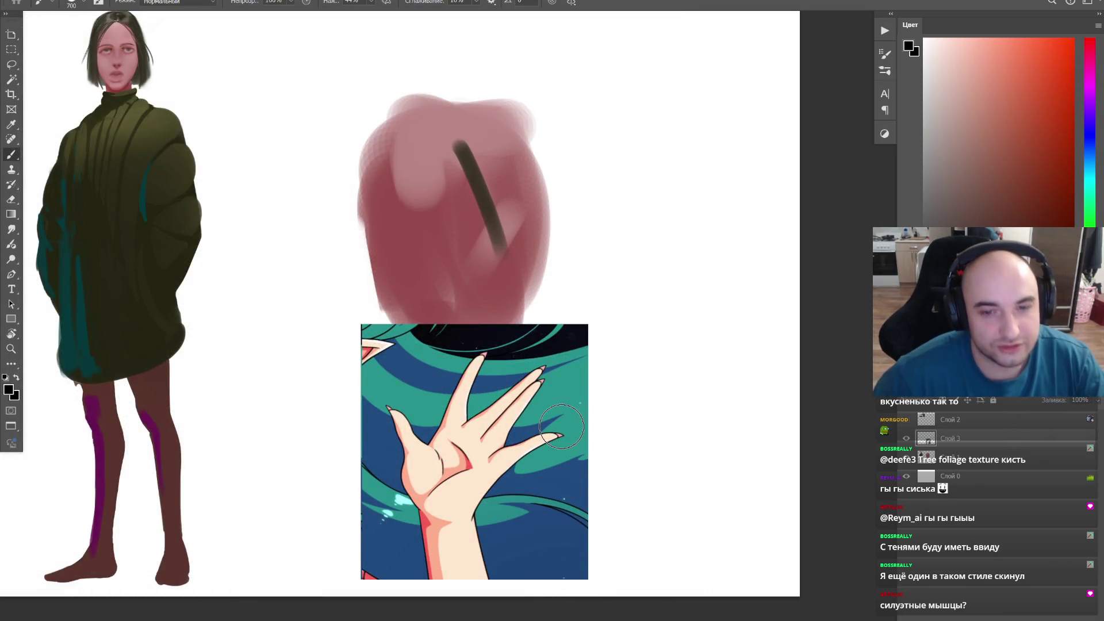
pyautogui.hotkey('ctrl', 'z')
# Step: Redo the warp to compare, then delete the hand reference layer
pyautogui.hotkey('ctrl', 'shift', 'z')
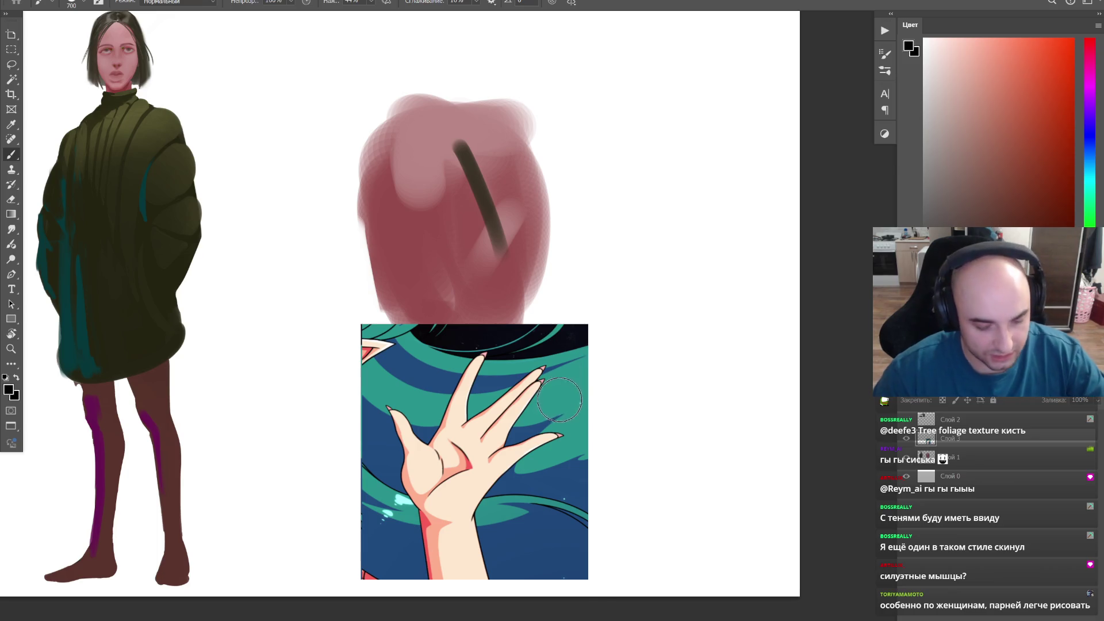
pyautogui.press('Delete')
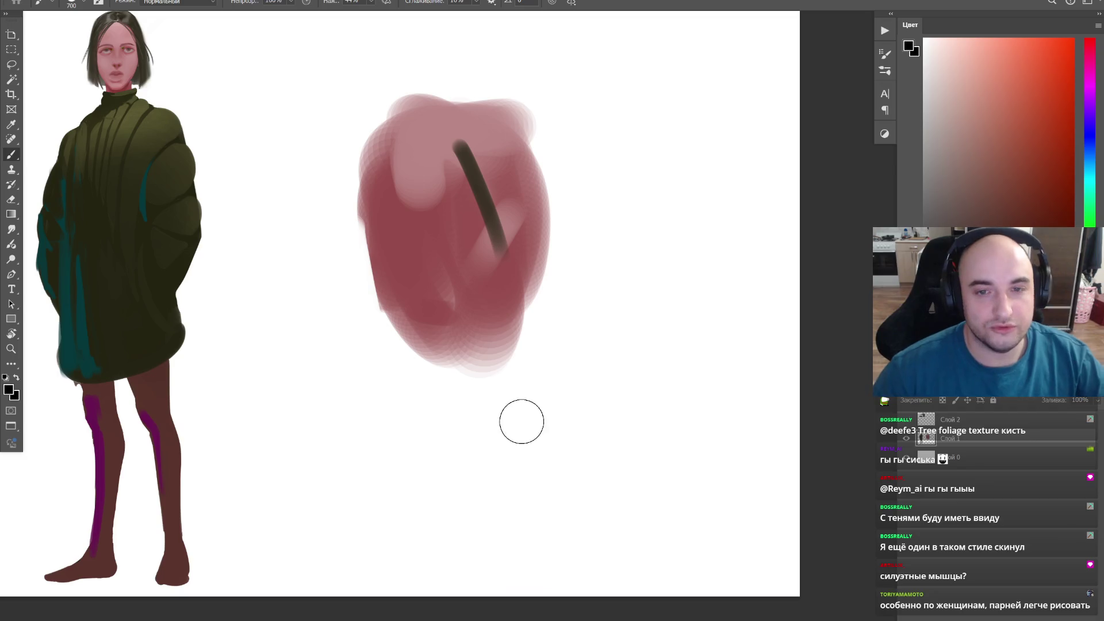
# Step: Sample the head study's muted red and select the purple strokes on the legs
pyautogui.keyDown('alt'); pyautogui.click(441, 233); pyautogui.keyUp('alt')
pyautogui.moveTo(437, 239); pyautogui.dragTo(501, 269)
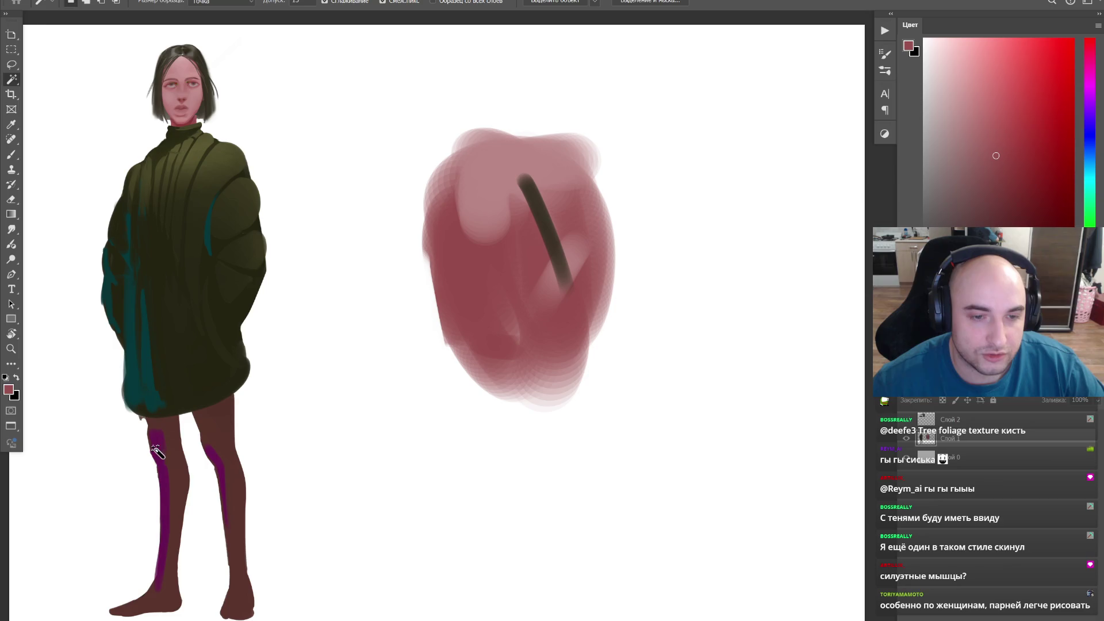
pyautogui.press(']')
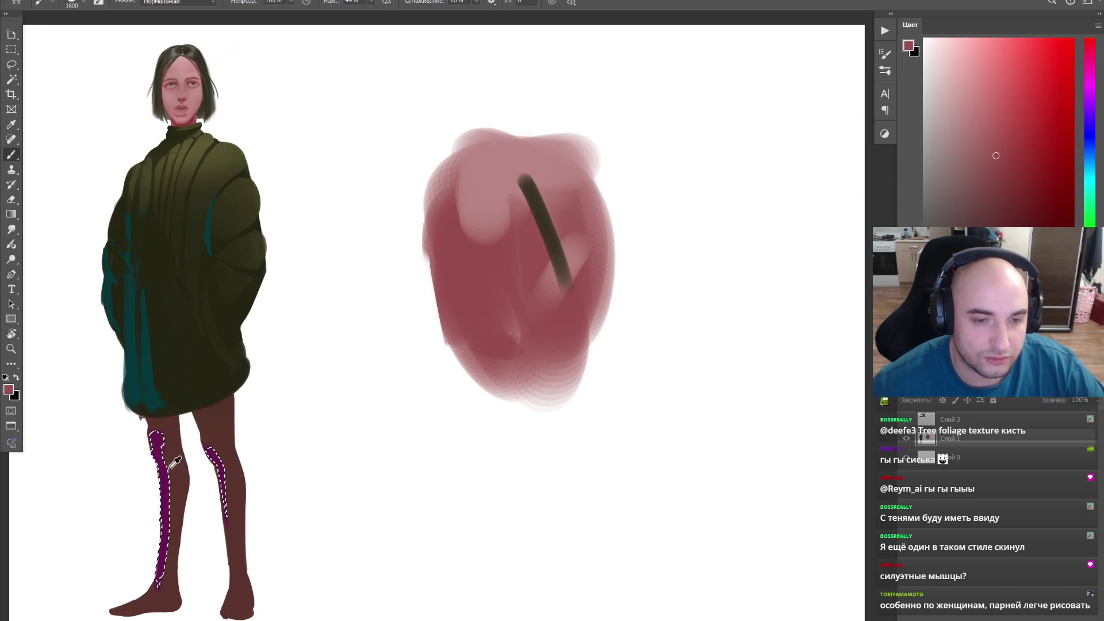
# Step: Fill the selected leg stripes dark red, nudging the colour from orange-red toward crimson
pyautogui.keyDown('alt'); pyautogui.click(226, 414); pyautogui.keyUp('alt')
pyautogui.moveTo(967, 206); pyautogui.dragTo(1042, 197)
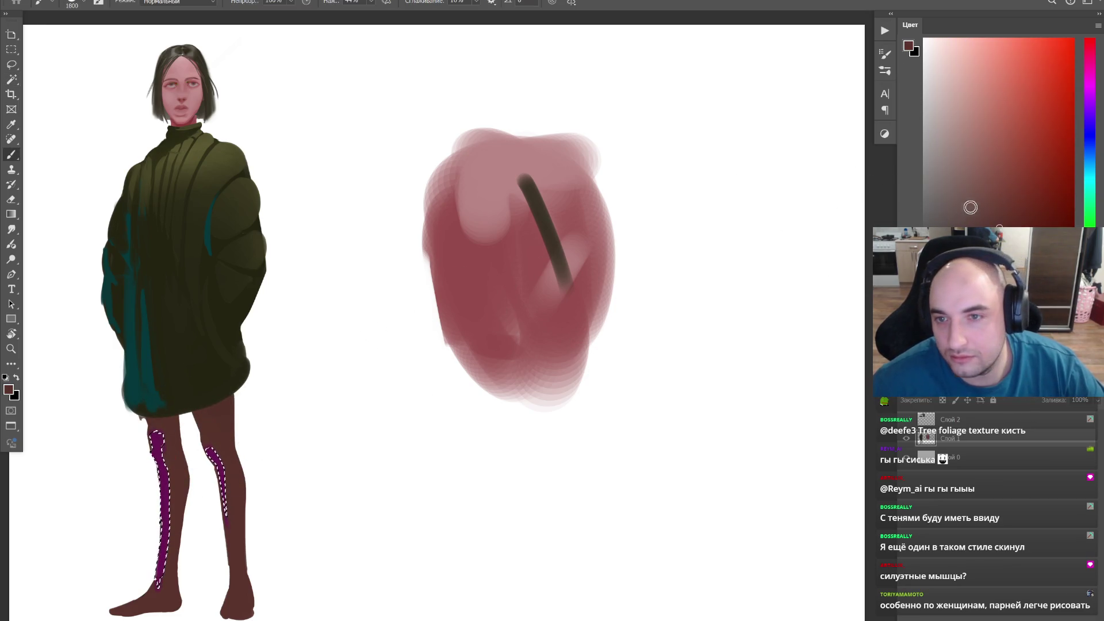
pyautogui.click(226, 544)
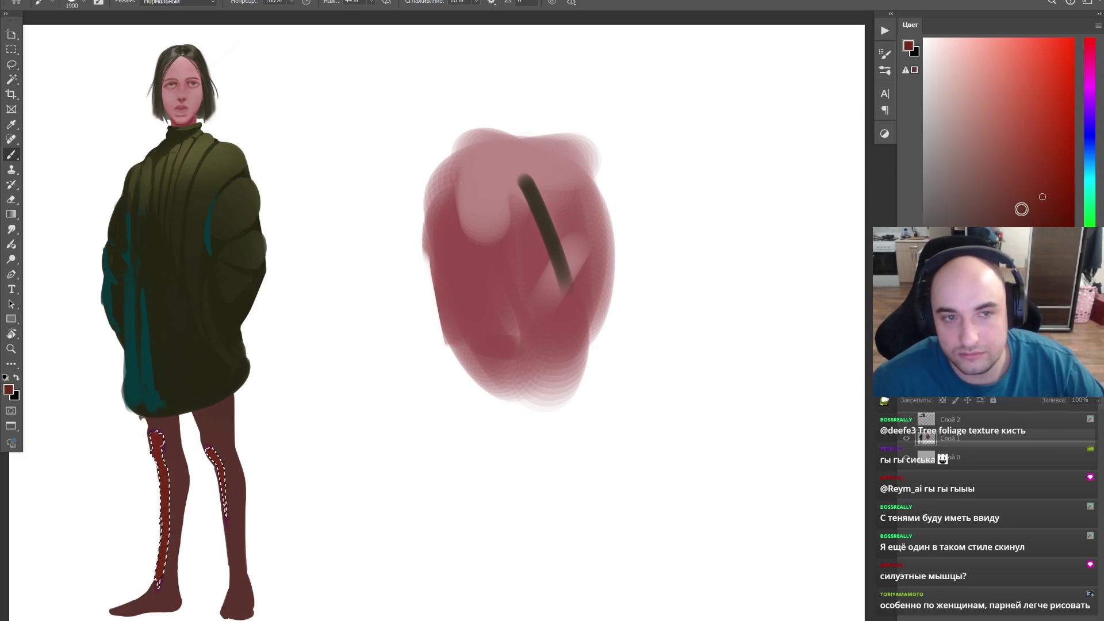
pyautogui.click(1071, 137)
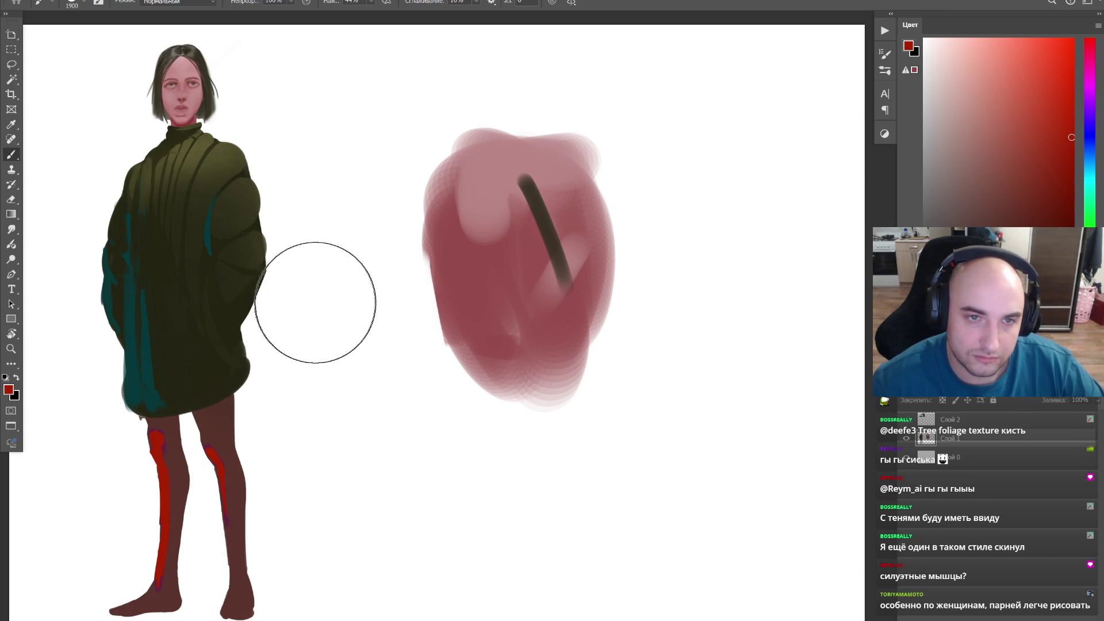
pyautogui.keyDown('alt'); pyautogui.click(171, 498); pyautogui.keyUp('alt')
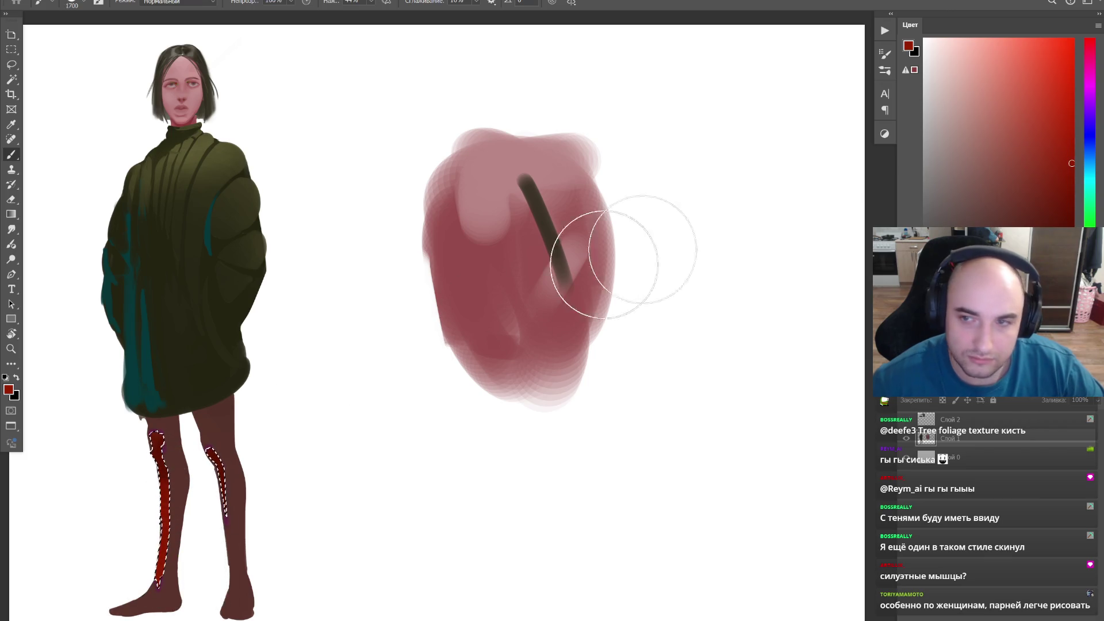
pyautogui.moveTo(1035, 184); pyautogui.dragTo(966, 203)
pyautogui.click(1092, 55)
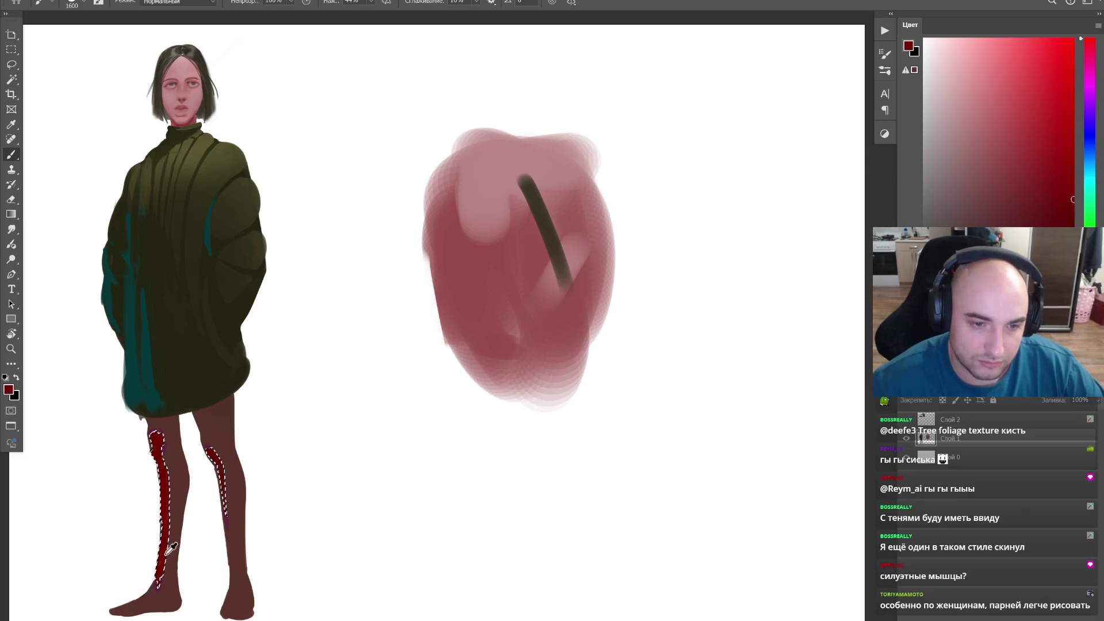
# Step: Deselect the leg stripes and sample the leg's brown-red for smudging
pyautogui.hotkey('ctrl', 'd')
pyautogui.click(1039, 157)
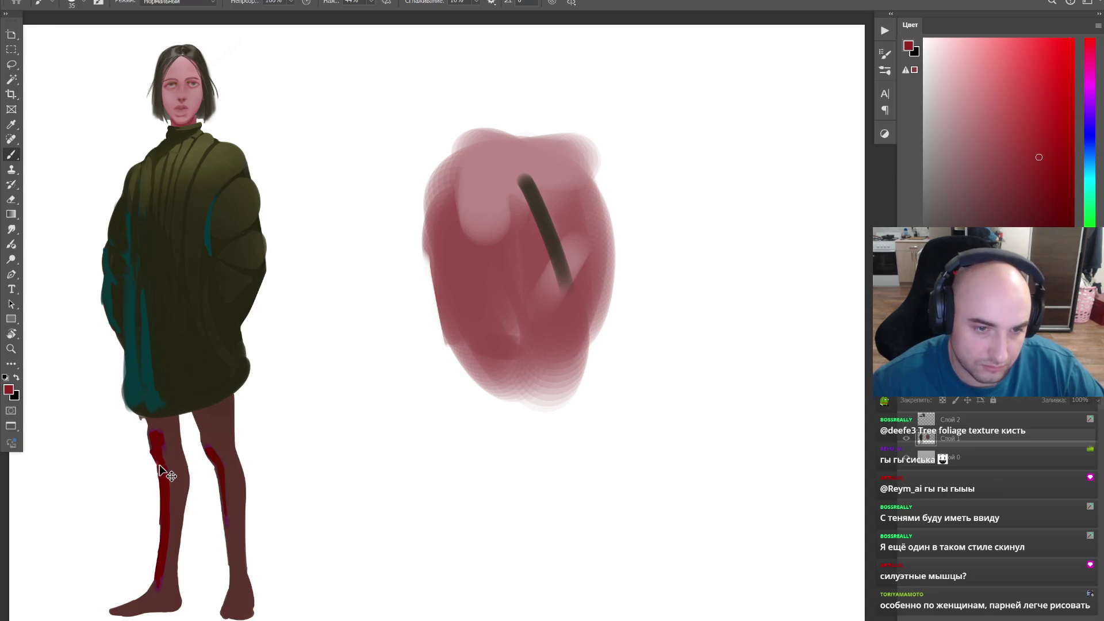
pyautogui.keyDown('alt'); pyautogui.click(168, 428); pyautogui.keyUp('alt')
pyautogui.press('r')
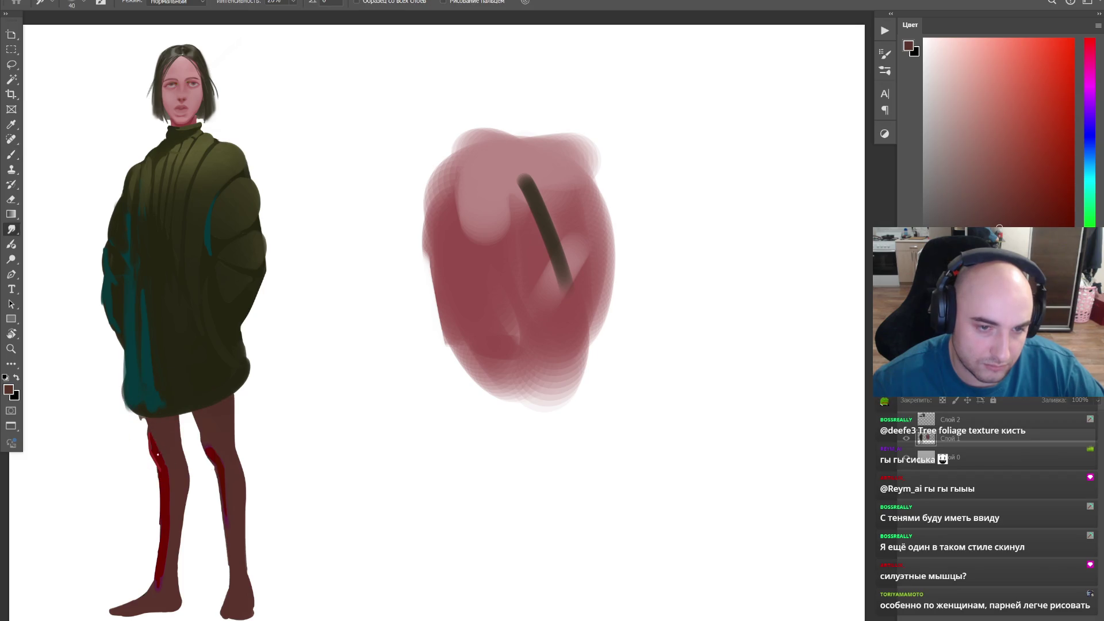
# Step: Touch deep red up the top of the left leg's stripe, erasing and smudging, then zoom out
pyautogui.press('b')
pyautogui.keyDown('alt'); pyautogui.click(157, 454); pyautogui.keyUp('alt')
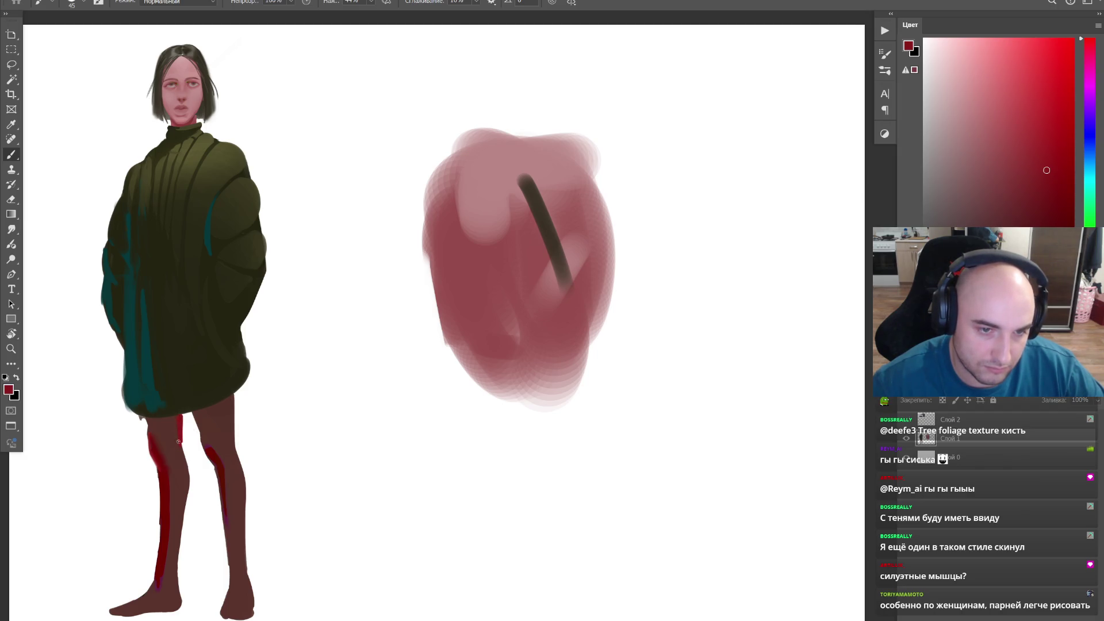
pyautogui.keyDown('alt'); pyautogui.click(172, 418); pyautogui.keyUp('alt')
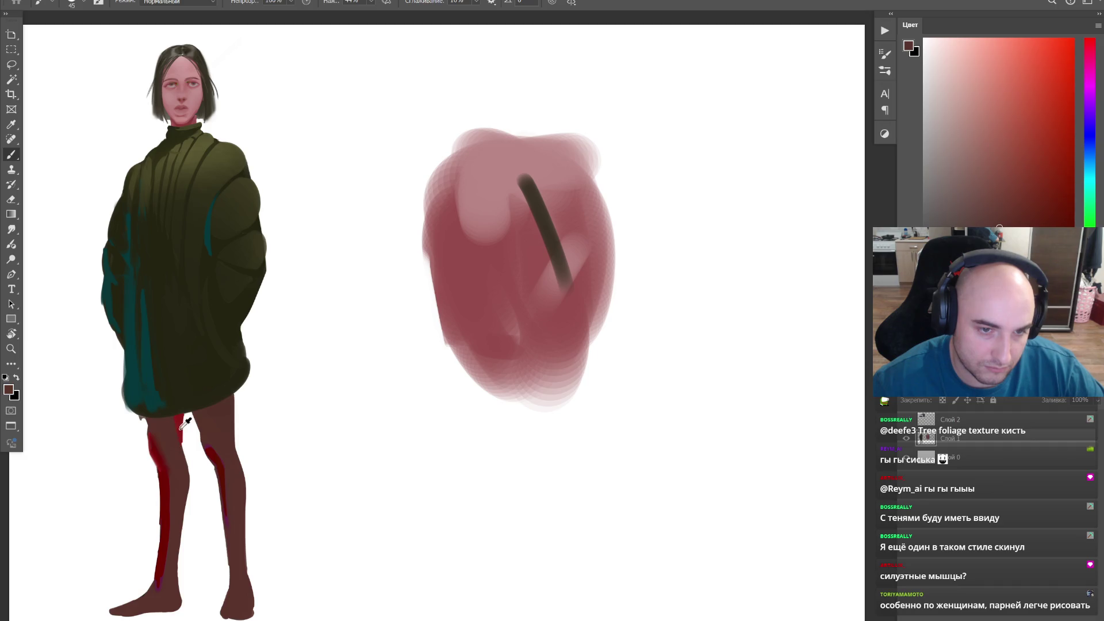
pyautogui.keyDown('alt'); pyautogui.click(180, 428); pyautogui.keyUp('alt')
pyautogui.press('e')
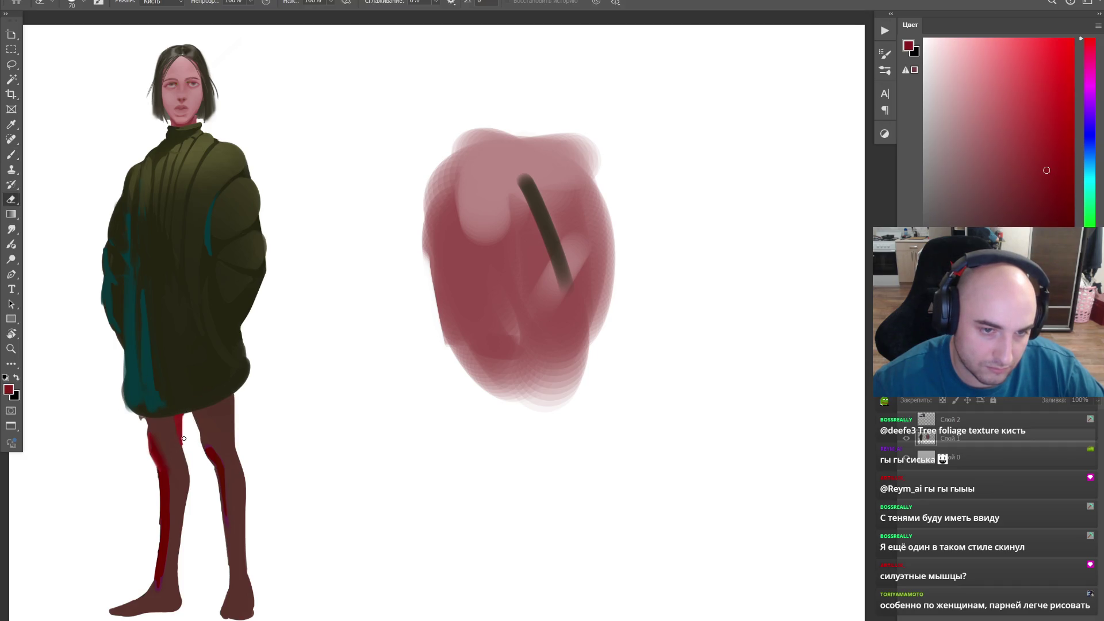
pyautogui.press('r')
pyautogui.press('z')
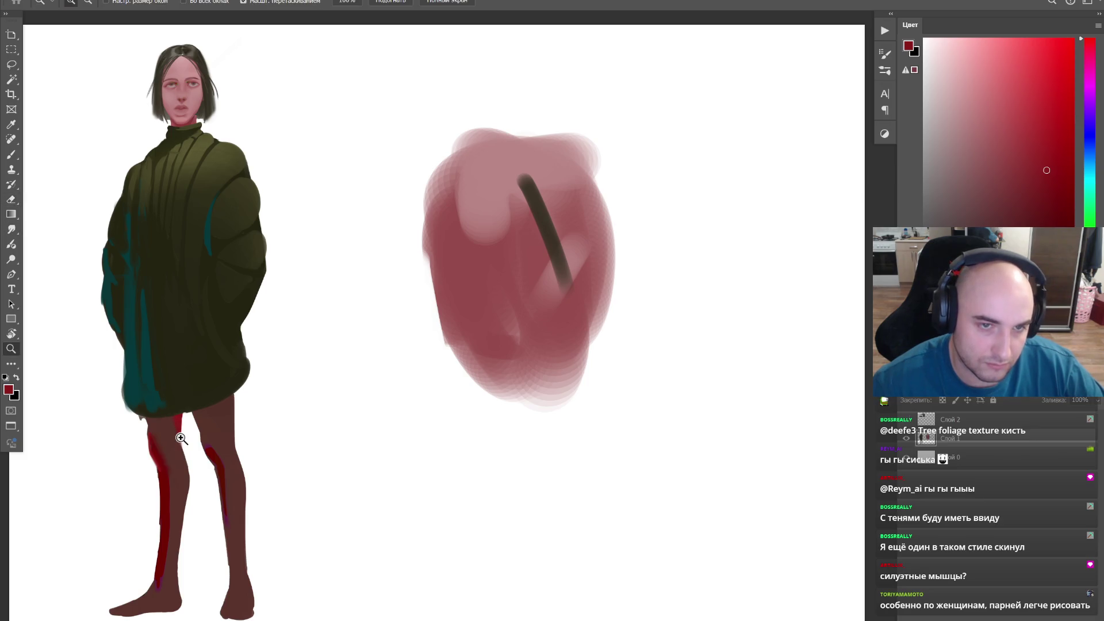
pyautogui.keyDown('alt'); pyautogui.click(274, 341); pyautogui.keyUp('alt')
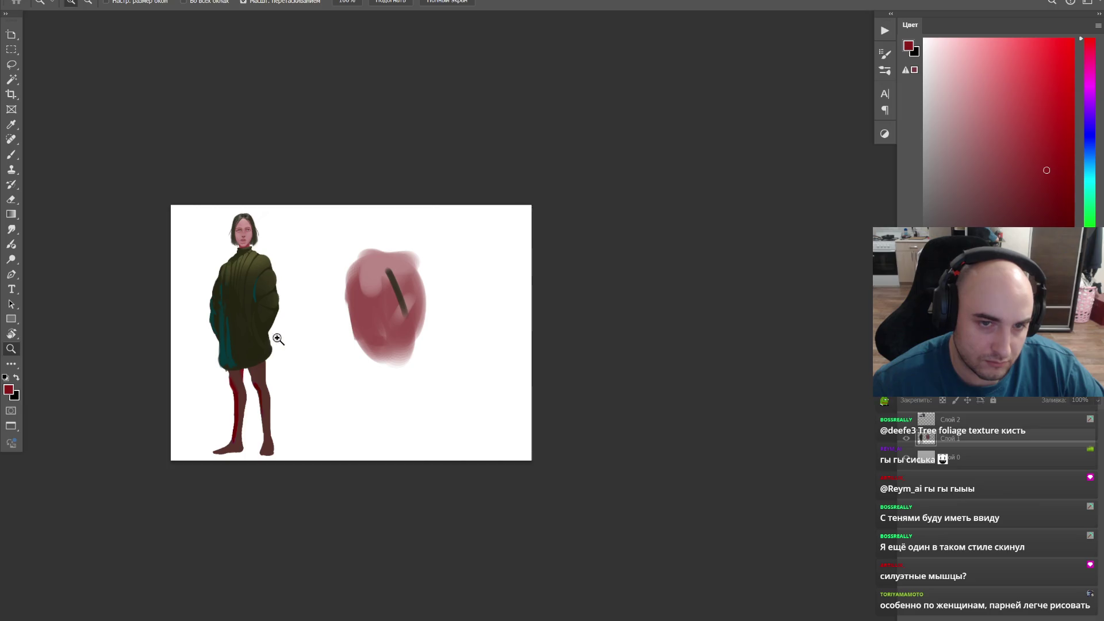
# Step: Zoom into the sweater and sample its teal to paint reflected light along the lower right edge
pyautogui.click(274, 341)
pyautogui.press('b')
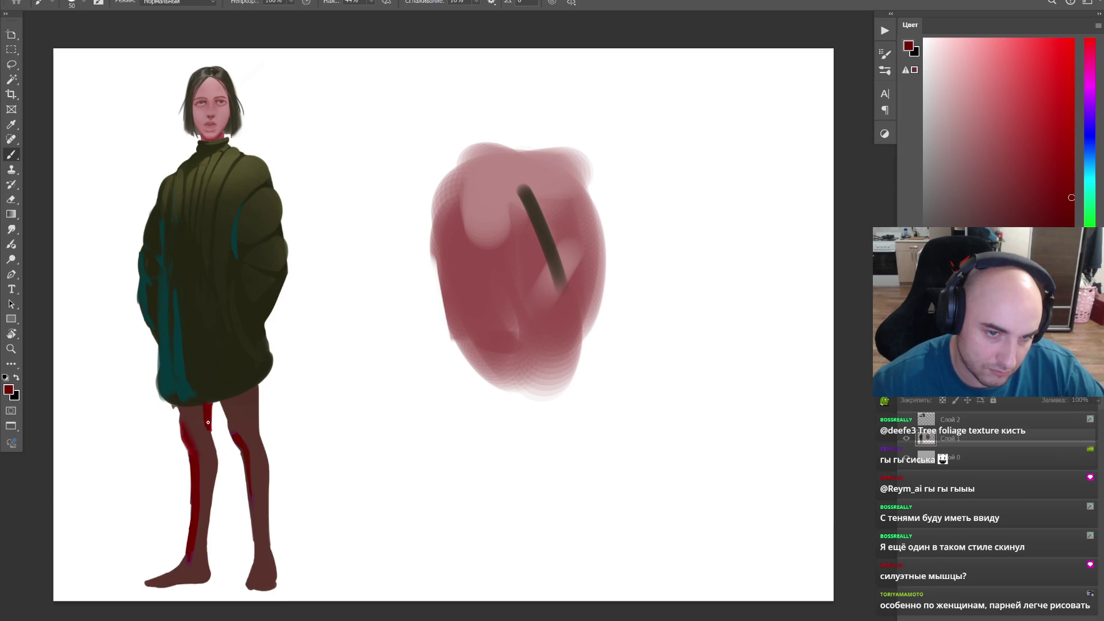
pyautogui.keyDown('alt'); pyautogui.click(211, 399); pyautogui.keyUp('alt')
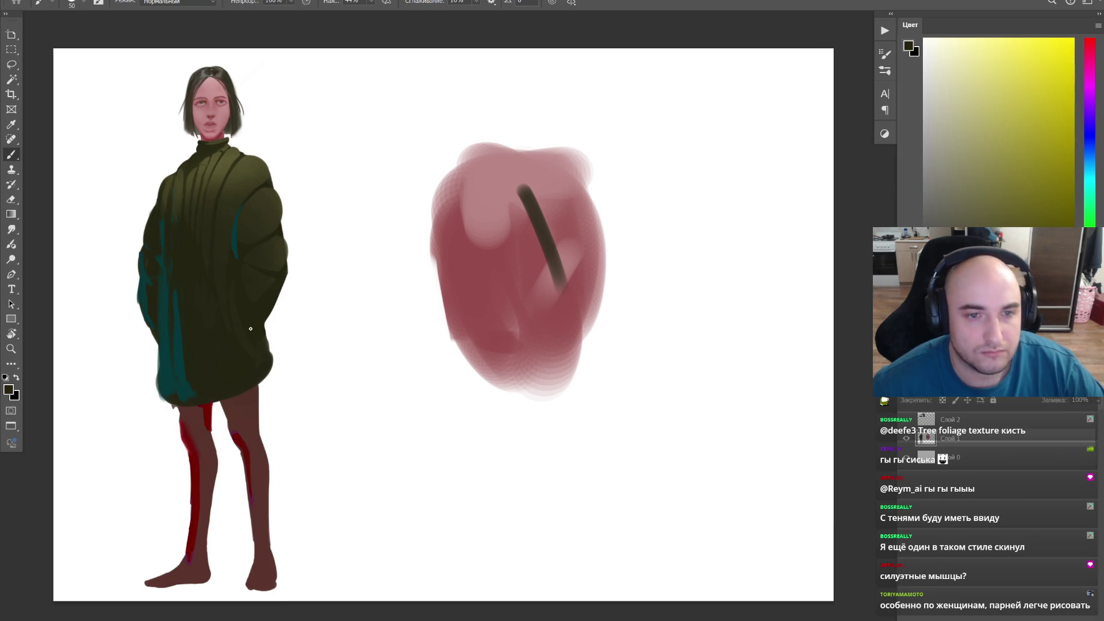
pyautogui.press('z')
pyautogui.keyDown('alt'); pyautogui.click(240, 336); pyautogui.keyUp('alt')
pyautogui.click(274, 289)
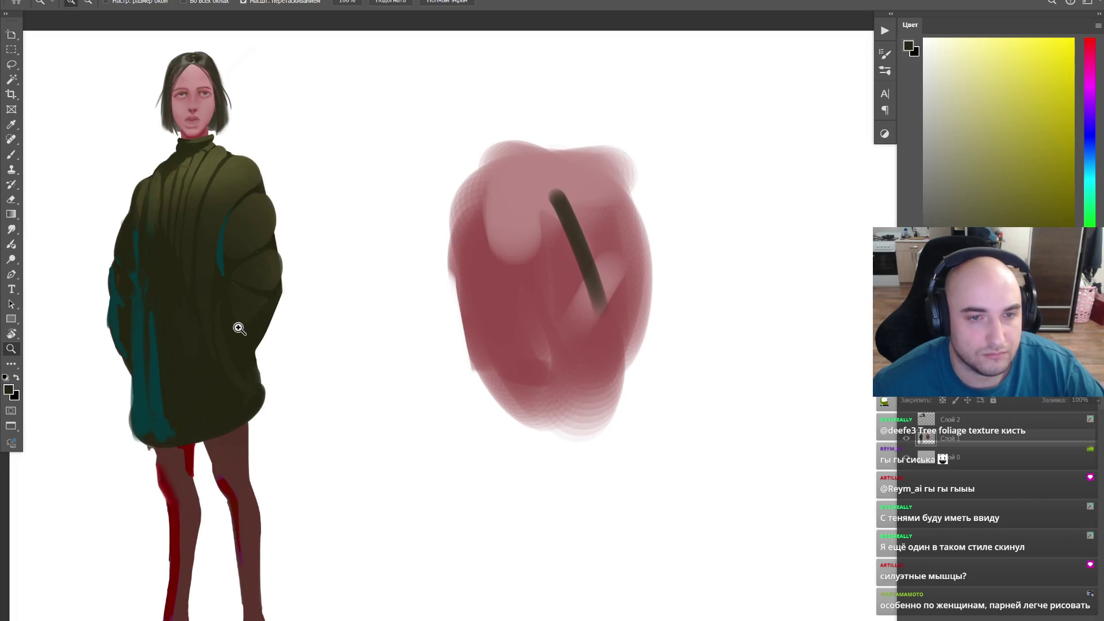
pyautogui.click(238, 329)
pyautogui.press('b')
pyautogui.keyDown('alt'); pyautogui.click(259, 315); pyautogui.keyUp('alt')
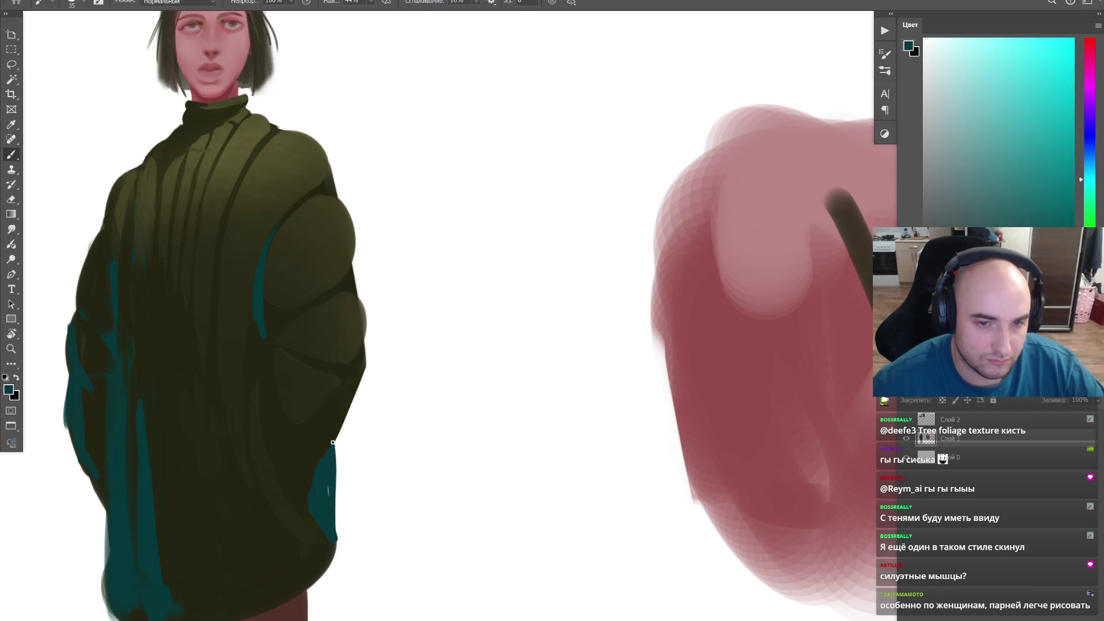
# Step: Erase the teal accent's edges clean and zoom back out to the whole painting
pyautogui.press('e')
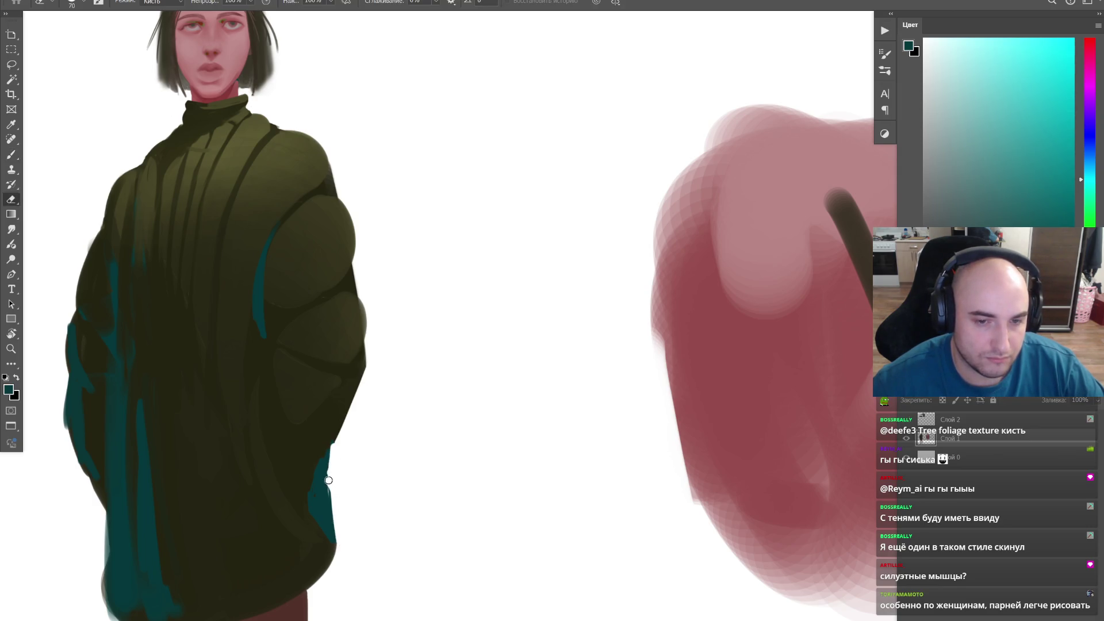
pyautogui.press('z')
pyautogui.hotkey('ctrl', '-')
pyautogui.hotkey('ctrl', '-')
pyautogui.hotkey('ctrl', '-')
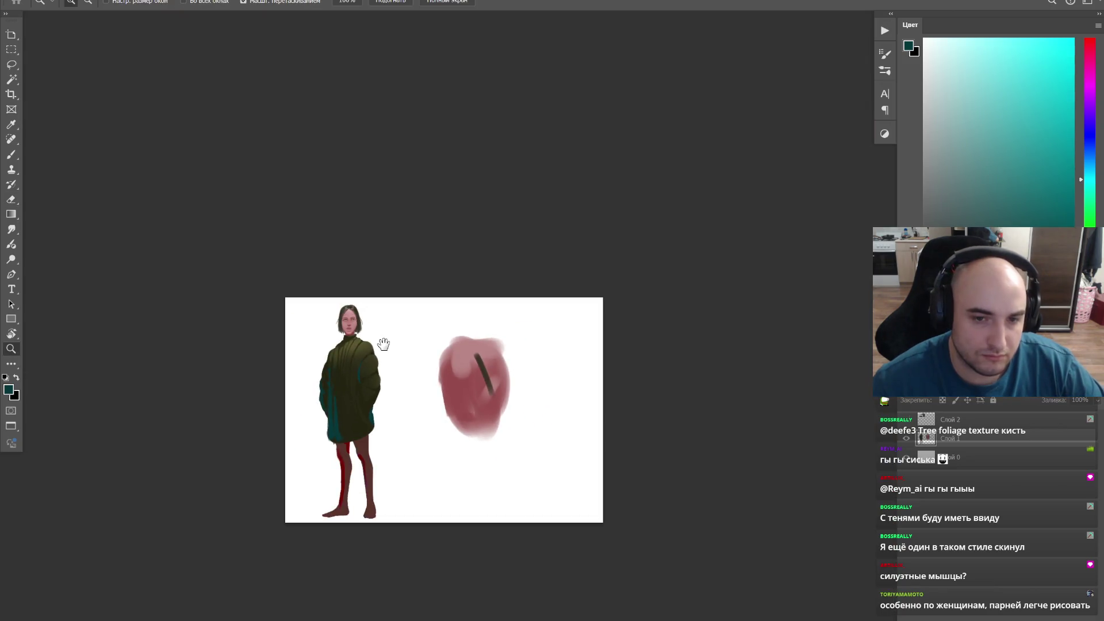
pyautogui.click(387, 349)
# Step: Zoom into the face, undo the yellow eye stroke and set a Mixer Brush of about 30 pixels
pyautogui.moveTo(403, 358)
pyautogui.mouseDown()
pyautogui.moveTo(328, 300)
pyautogui.moveTo(377, 258)
pyautogui.mouseUp()
pyautogui.press('b')
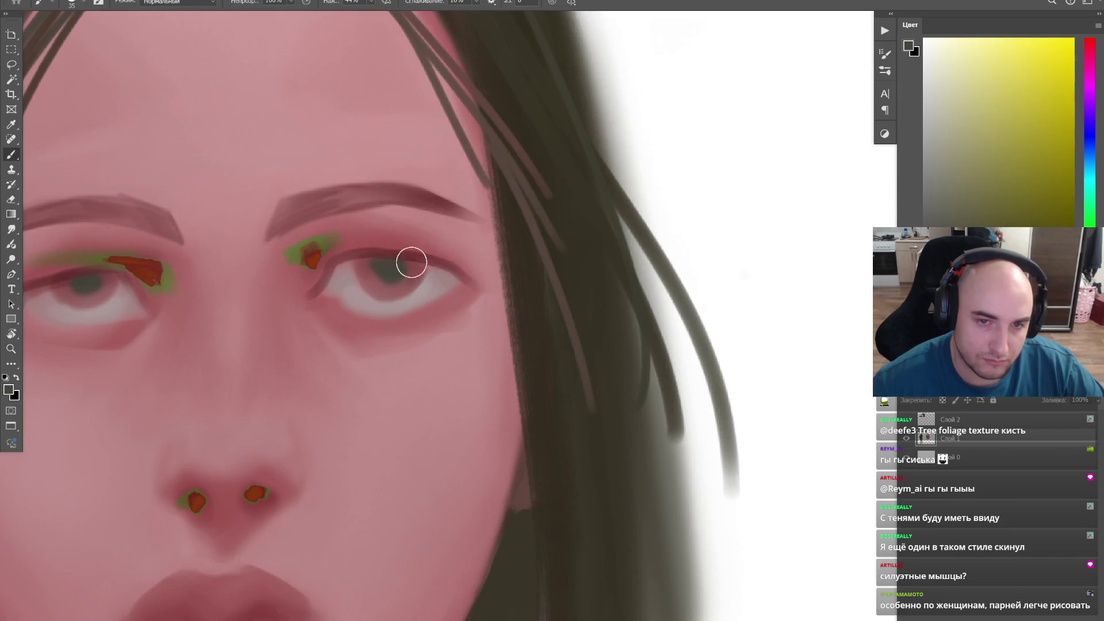
pyautogui.press('[')
pyautogui.press('[')
pyautogui.press('[')
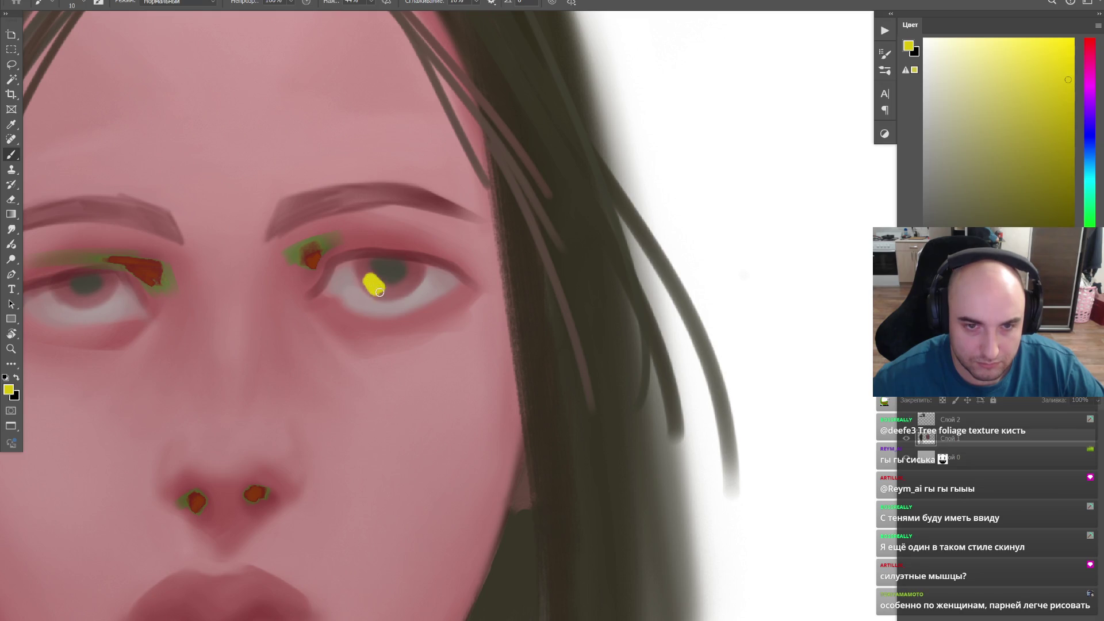
pyautogui.scroll(-2, 378, 291)
pyautogui.hotkey('ctrl', 'z')
pyautogui.hotkey('shift', 'b')
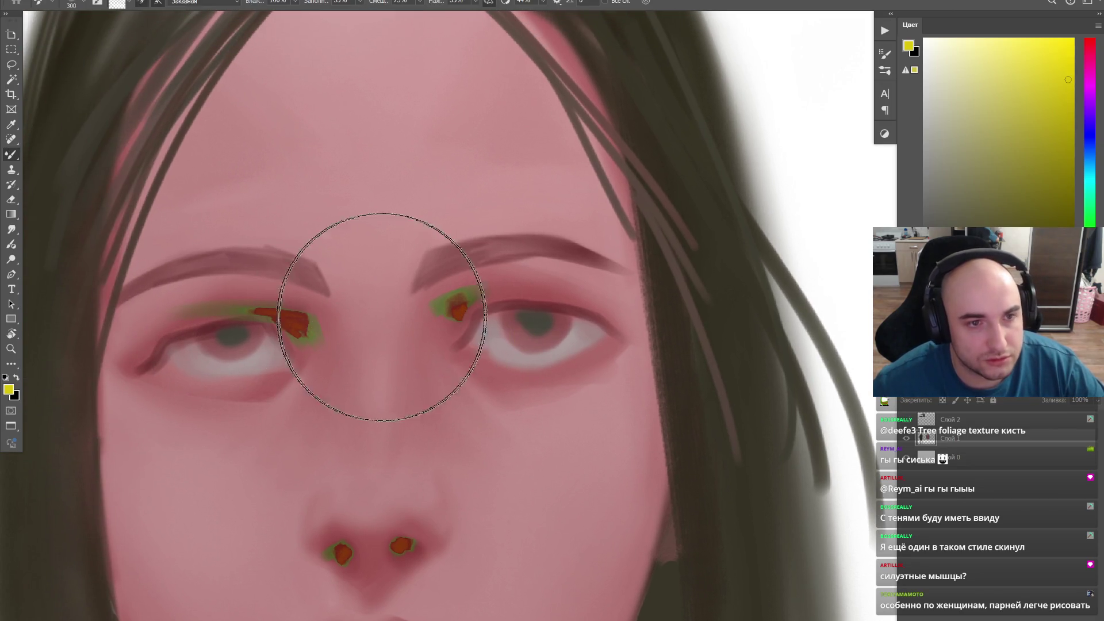
pyautogui.press('[')
pyautogui.press('[')
pyautogui.press('[')
pyautogui.press('[')
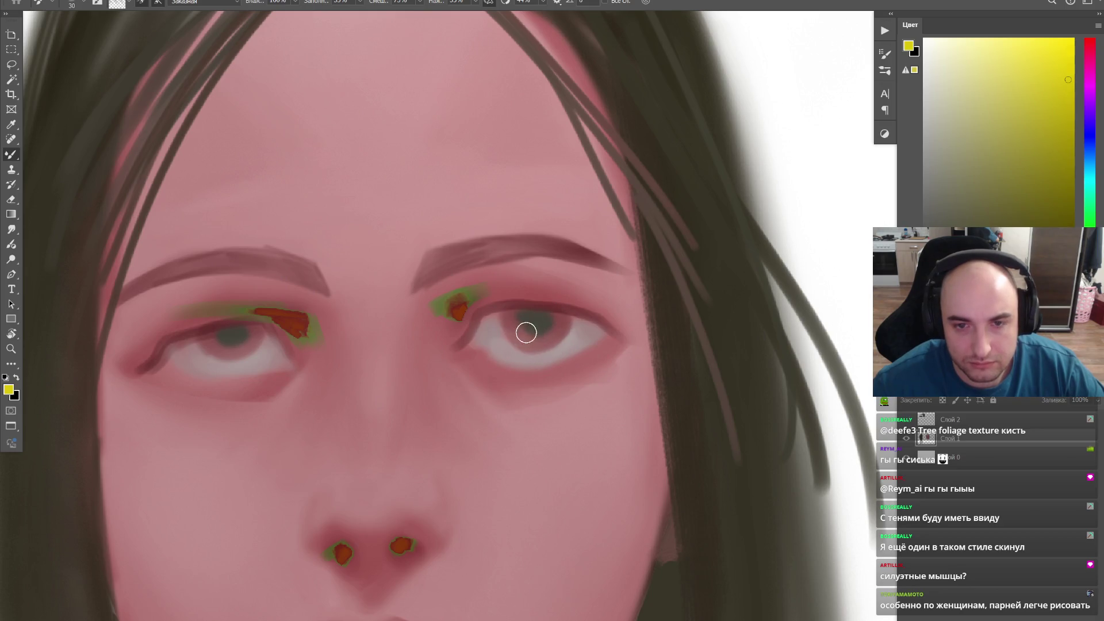
# Step: Smear the right iris with the Mixer Brush, loading the pink skin colour for blending
pyautogui.hotkey('shift', 'b')
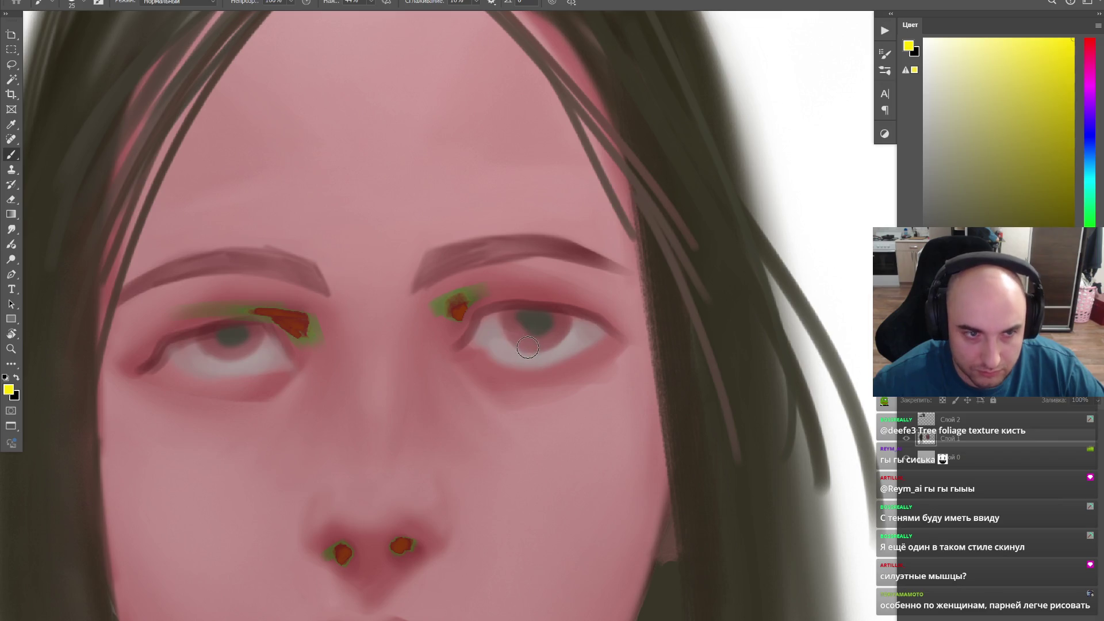
pyautogui.hotkey('shift', 'b')
pyautogui.hotkey('shift', 'b')
pyautogui.hotkey('shift', 'b')
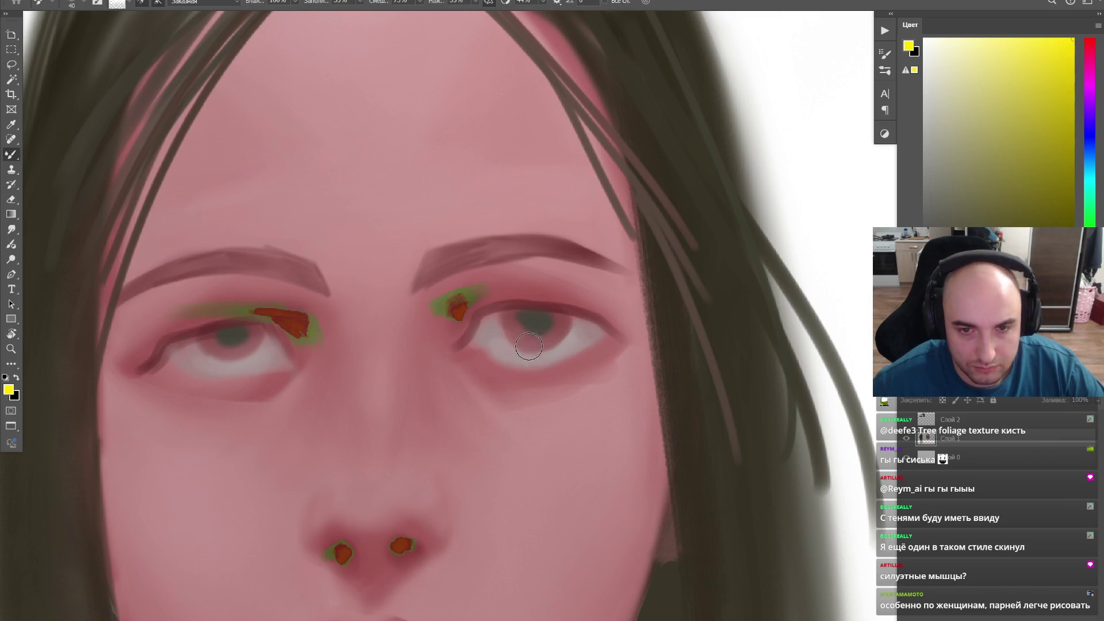
pyautogui.moveTo(528, 342); pyautogui.dragTo(531, 345)
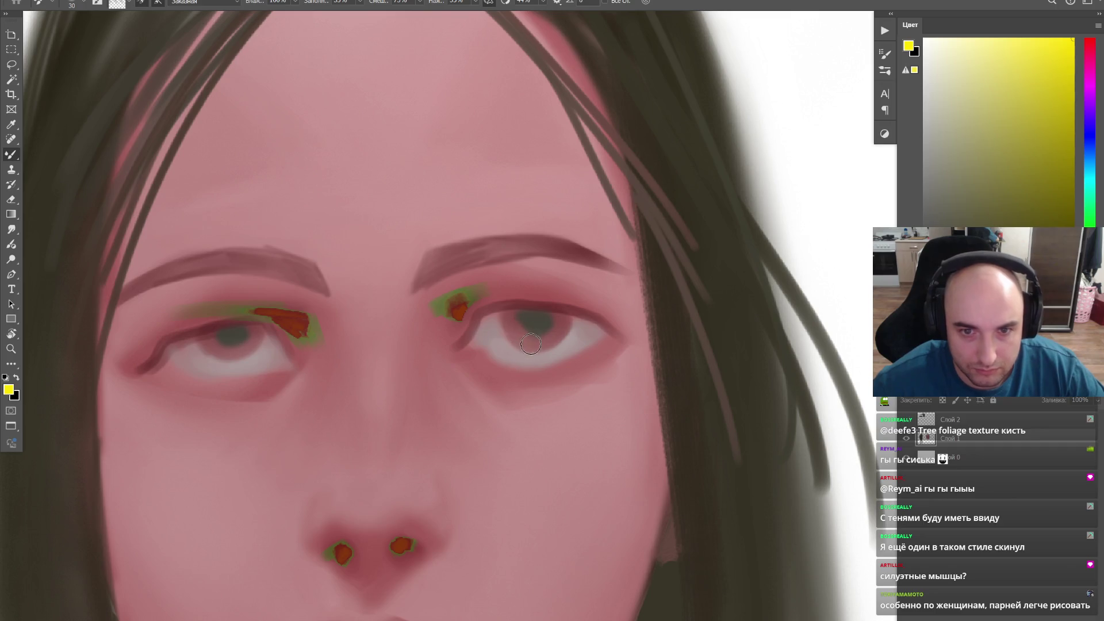
pyautogui.keyDown('alt'); pyautogui.click(531, 307); pyautogui.keyUp('alt')
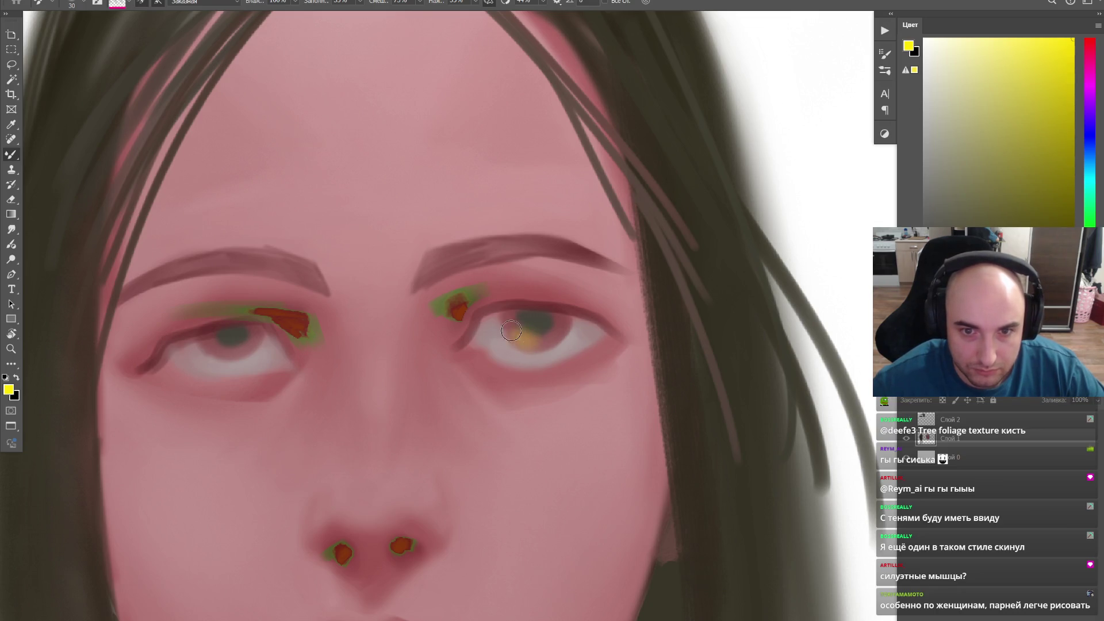
pyautogui.rightClick(517, 319)
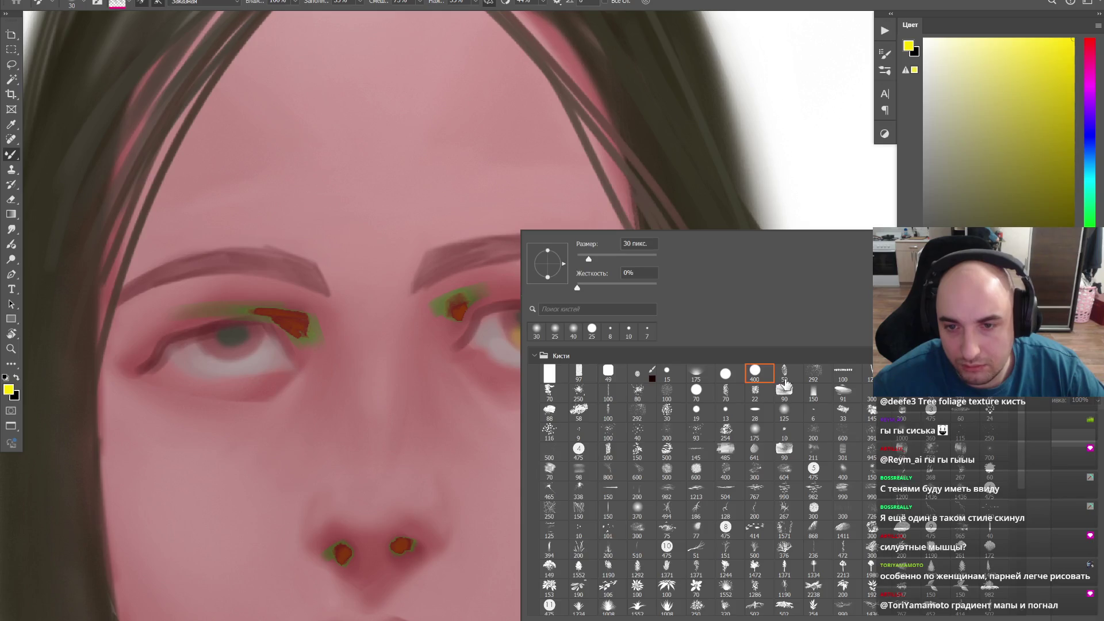
# Step: Choose a flat rectangular brush and add a faint yellowish tint to the left iris
pyautogui.doubleClick(580, 371)
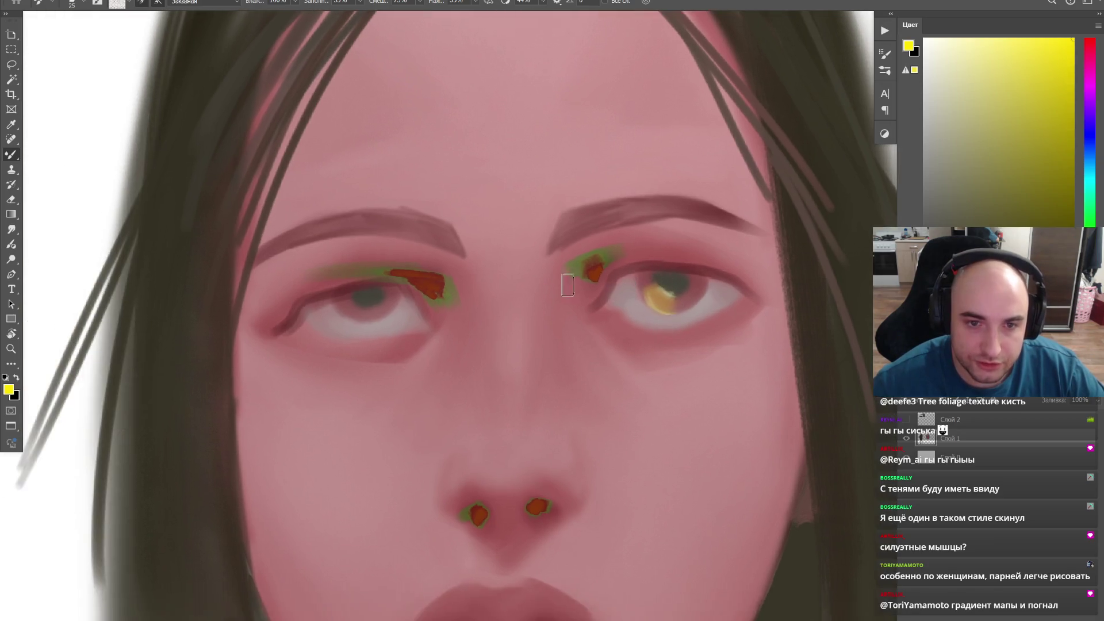
pyautogui.moveTo(479, 331); pyautogui.dragTo(614, 293)
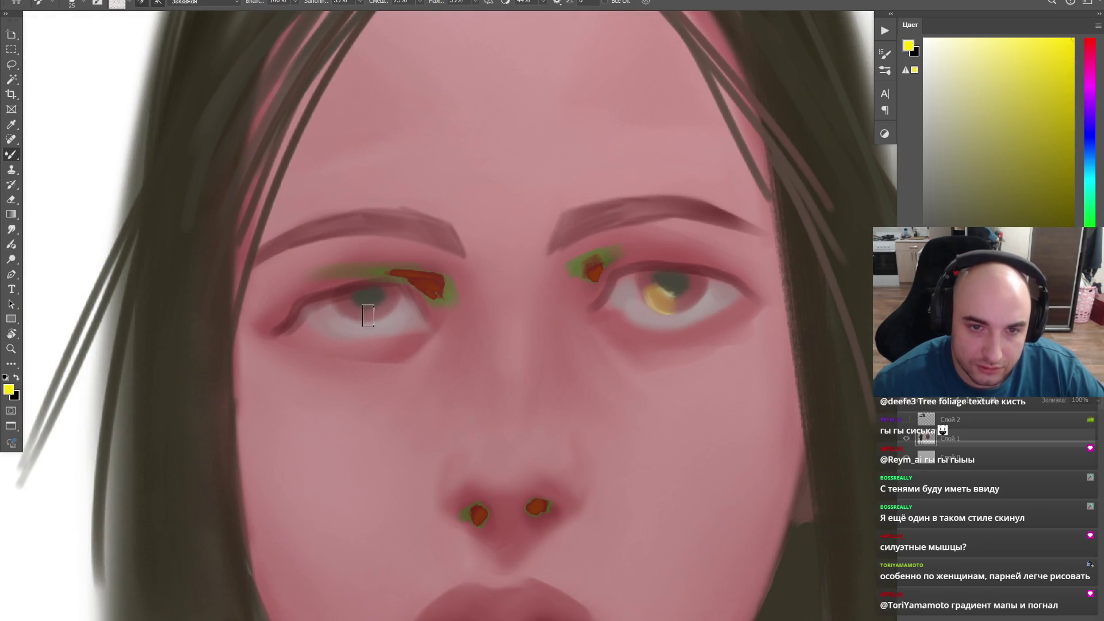
pyautogui.moveTo(373, 314); pyautogui.dragTo(365, 313)
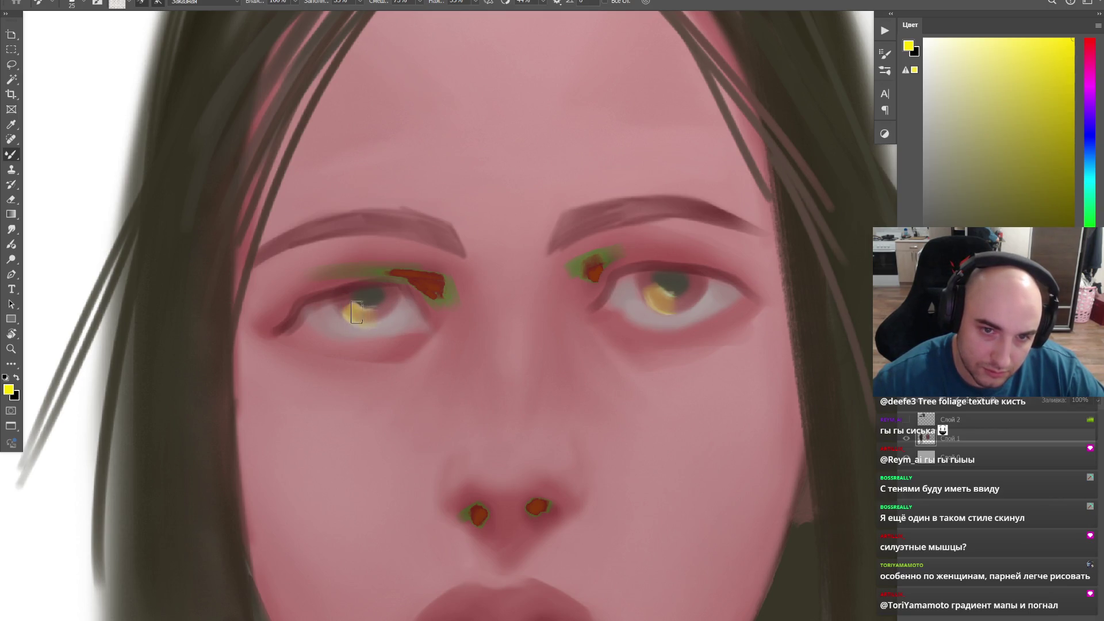
pyautogui.press('z')
pyautogui.scroll(-1, 423, 216)
pyautogui.scroll(-4, 411, 210)
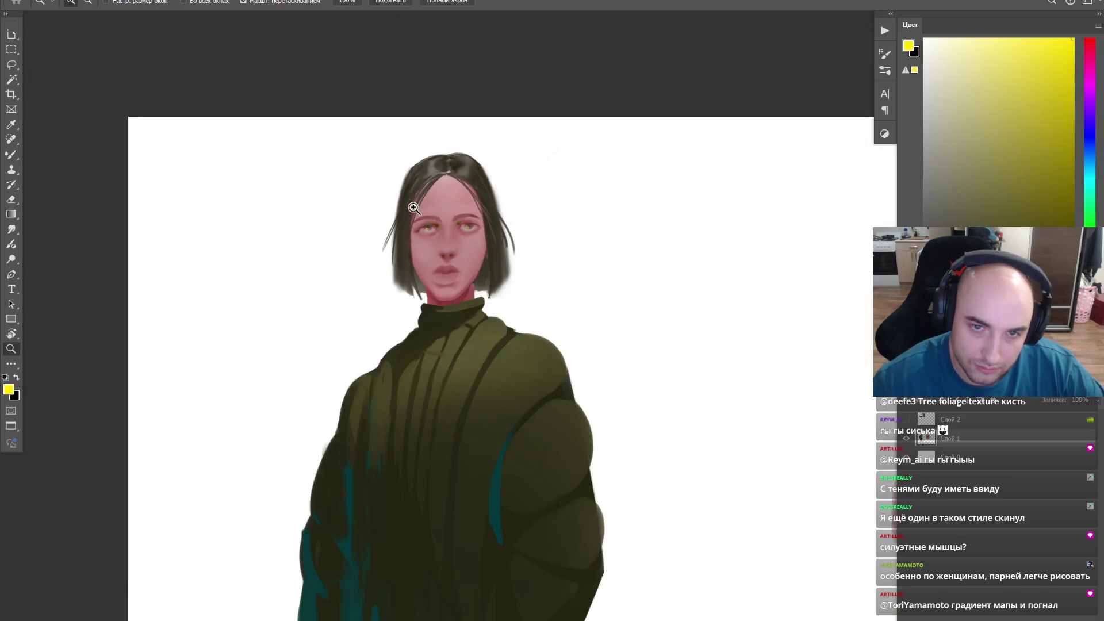
pyautogui.scroll(-2, 470, 194)
pyautogui.scroll(-1, 469, 148)
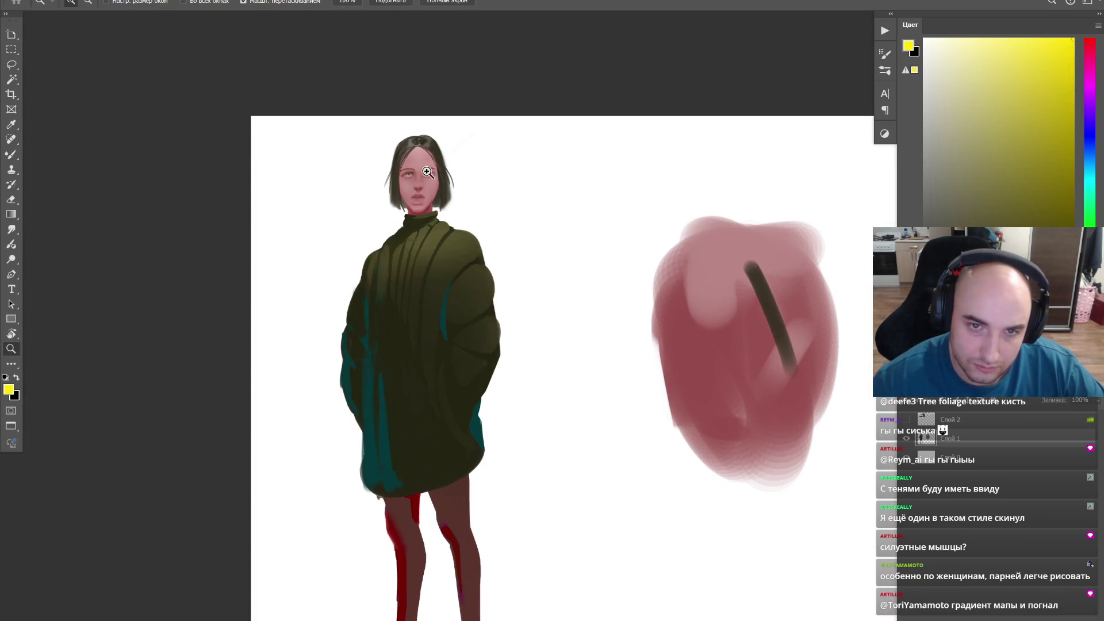
pyautogui.scroll(5, 477, 148)
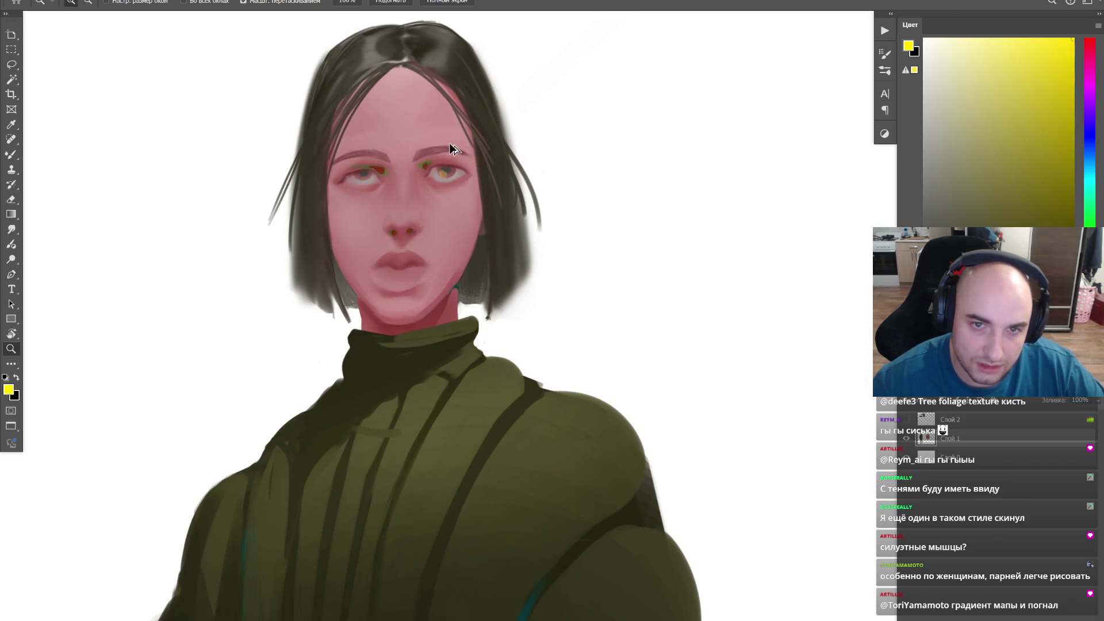
pyautogui.scroll(-1, 450, 148)
pyautogui.scroll(-3, 436, 172)
pyautogui.scroll(-1, 419, 200)
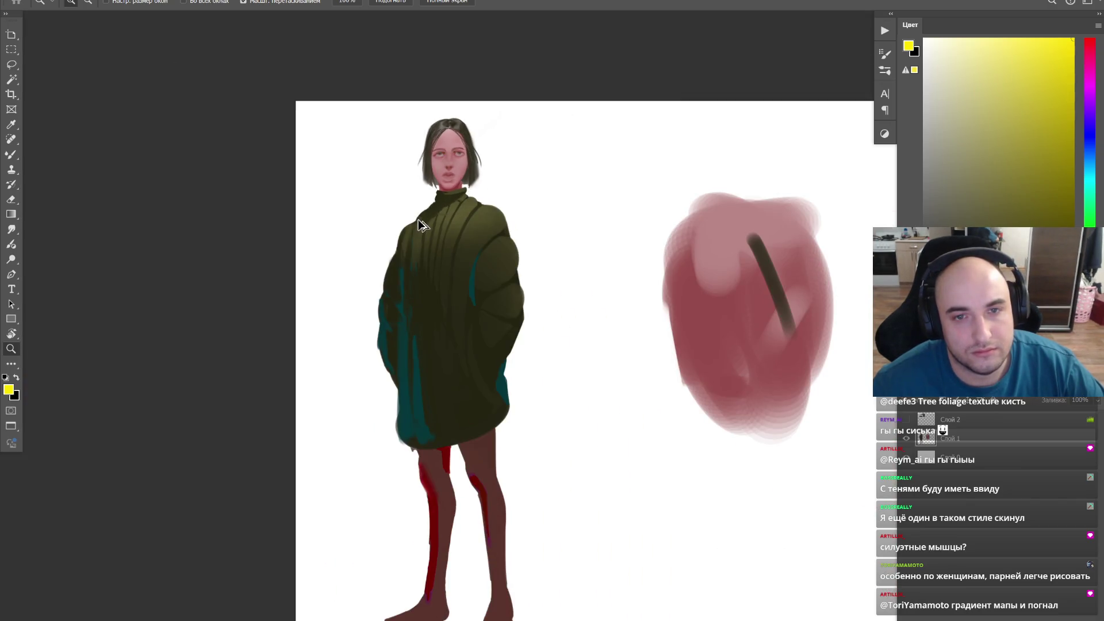
pyautogui.scroll(3, 429, 207)
pyautogui.scroll(1, 515, 124)
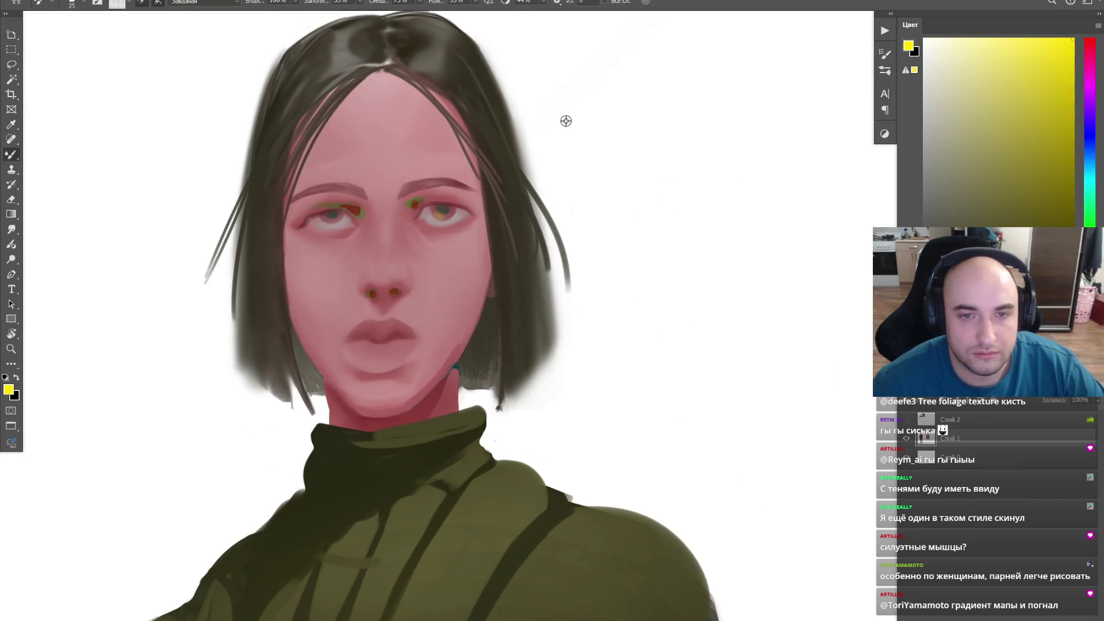
# Step: Switch to the regular Brush and sample a paint colour from the canvas
pyautogui.hotkey('shift', 'b')
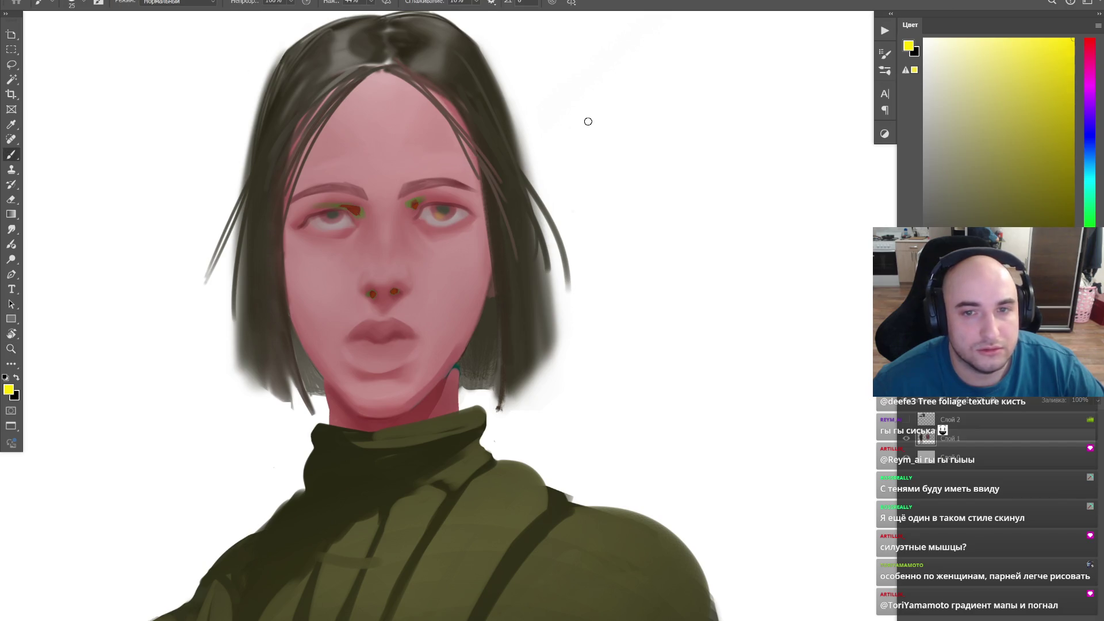
pyautogui.keyDown('alt'); pyautogui.click(588, 122); pyautogui.keyUp('alt')
pyautogui.scroll(3, 427, 212)
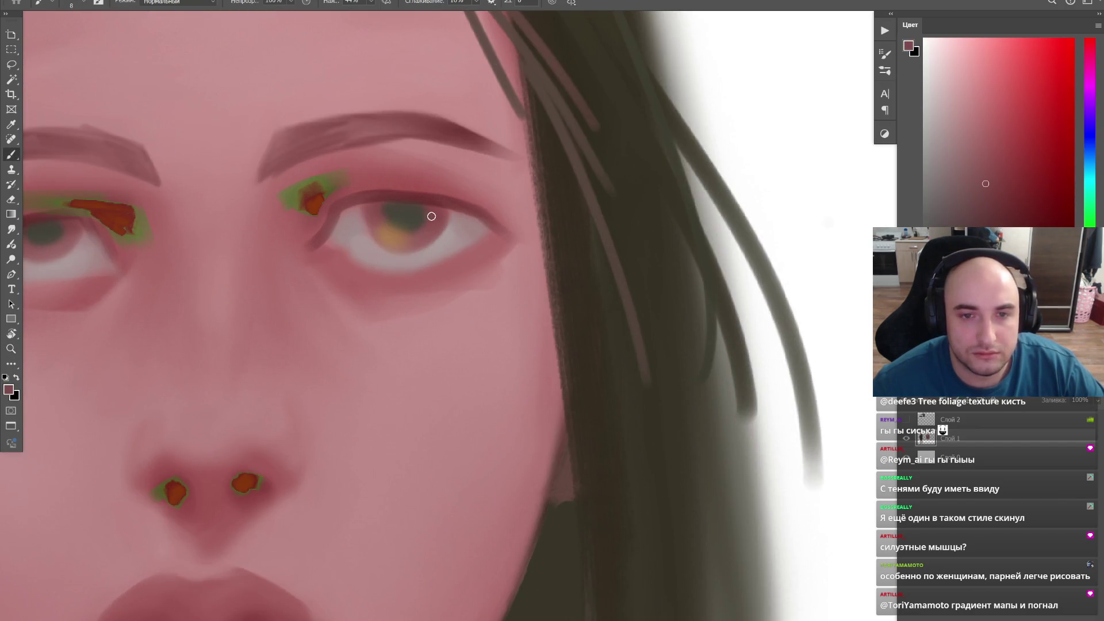
# Step: Mix a pale greyish purple and dab a catchlight into the right eye
pyautogui.click(935, 127)
pyautogui.click(1079, 192)
pyautogui.press('z')
pyautogui.scroll(-10, 577, 196)
pyautogui.scroll(1, 621, 388)
pyautogui.scroll(3, 632, 306)
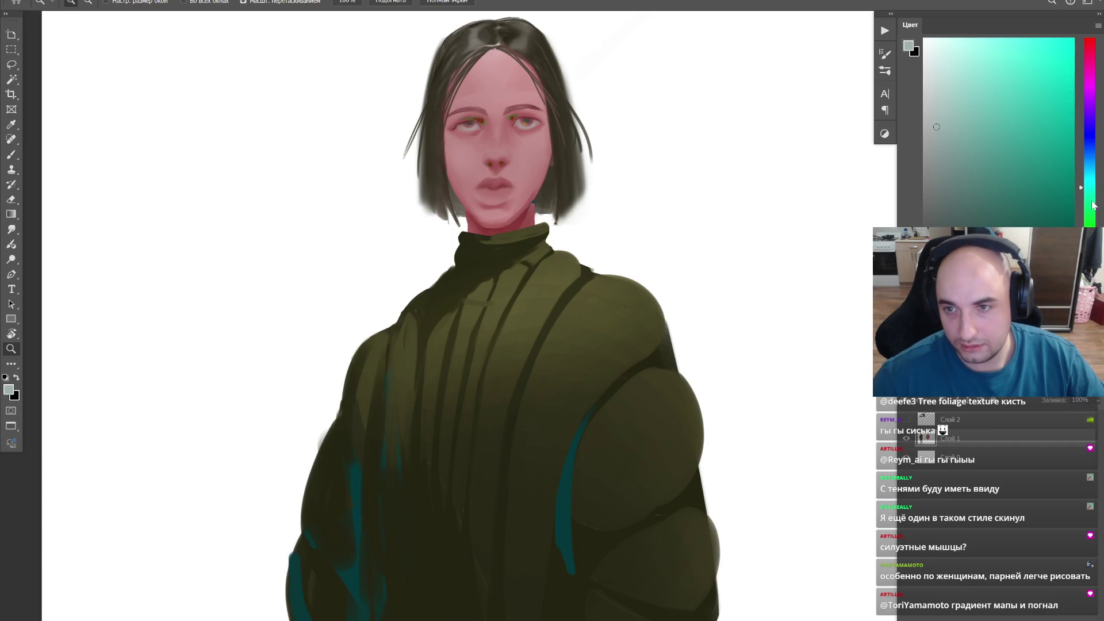
pyautogui.moveTo(1090, 178); pyautogui.dragTo(1099, 104)
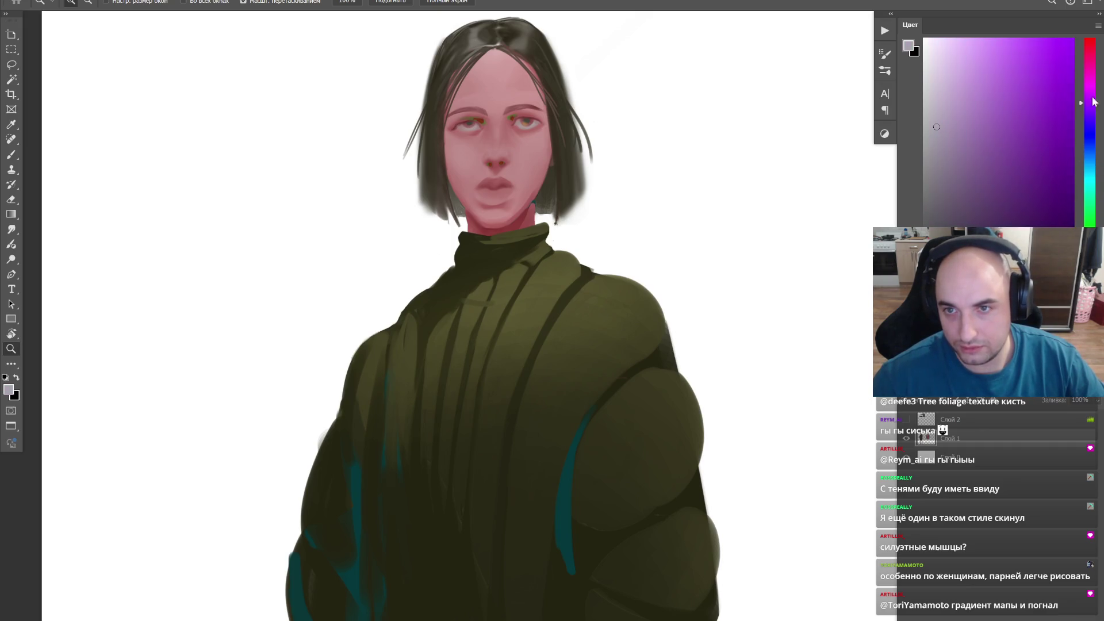
pyautogui.moveTo(947, 61)
pyautogui.mouseDown()
pyautogui.moveTo(957, 153)
pyautogui.moveTo(950, 97)
pyautogui.mouseUp()
pyautogui.moveTo(518, 116); pyautogui.dragTo(579, 90)
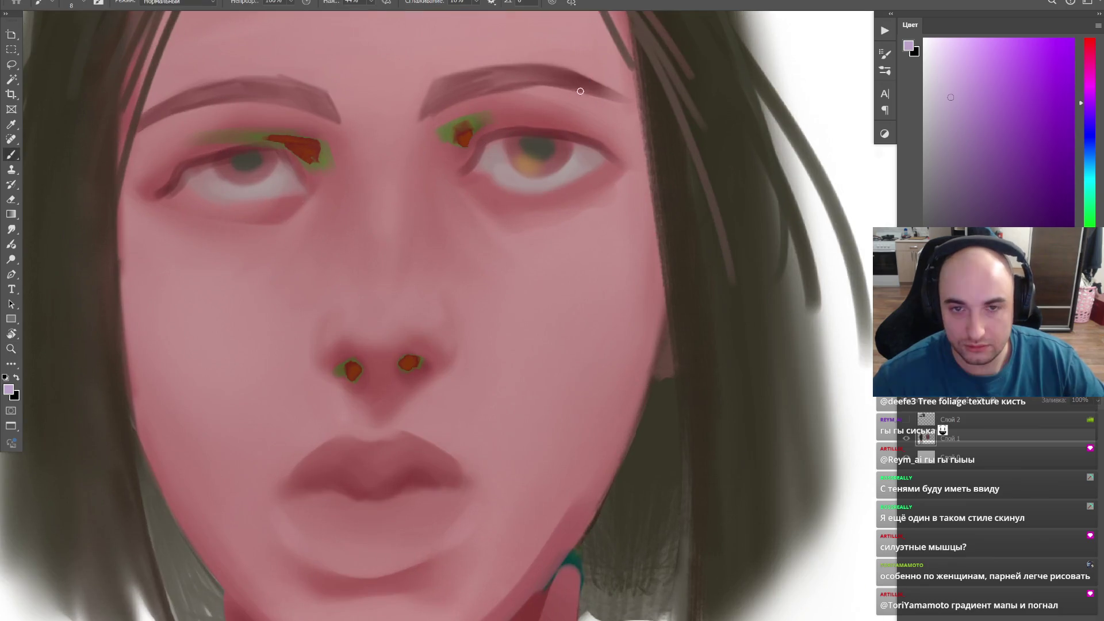
pyautogui.click(548, 151)
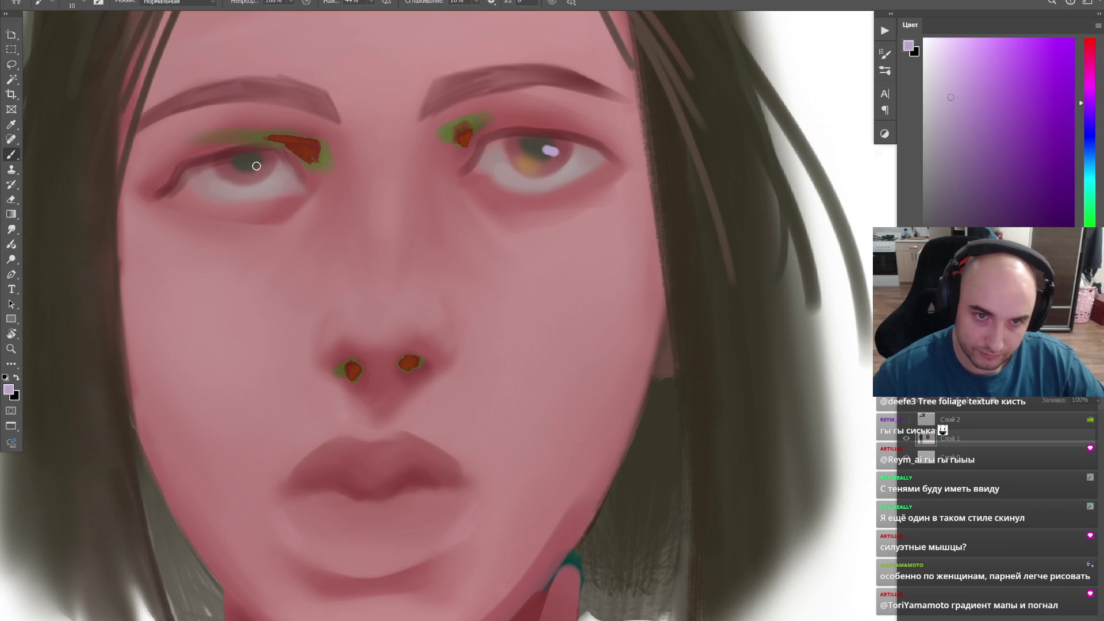
# Step: With a slightly larger brush, repaint the right iris with a darker rim
pyautogui.press('z')
pyautogui.keyDown('alt'); pyautogui.scroll(-5, 295, 150); pyautogui.keyUp('alt')
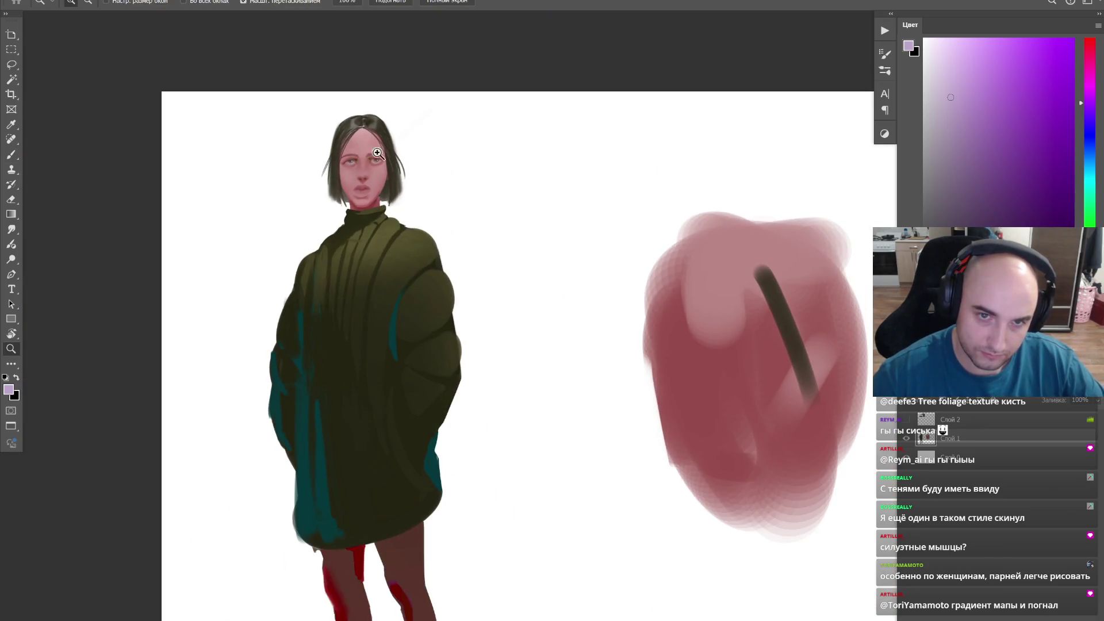
pyautogui.keyDown('alt'); pyautogui.scroll(-2, 375, 154); pyautogui.keyUp('alt')
pyautogui.keyDown('alt'); pyautogui.scroll(1, 421, 154); pyautogui.keyUp('alt')
pyautogui.keyDown('alt'); pyautogui.scroll(3, 351, 187); pyautogui.keyUp('alt')
pyautogui.keyDown('alt'); pyautogui.scroll(2, 310, 276); pyautogui.keyUp('alt')
pyautogui.press('b')
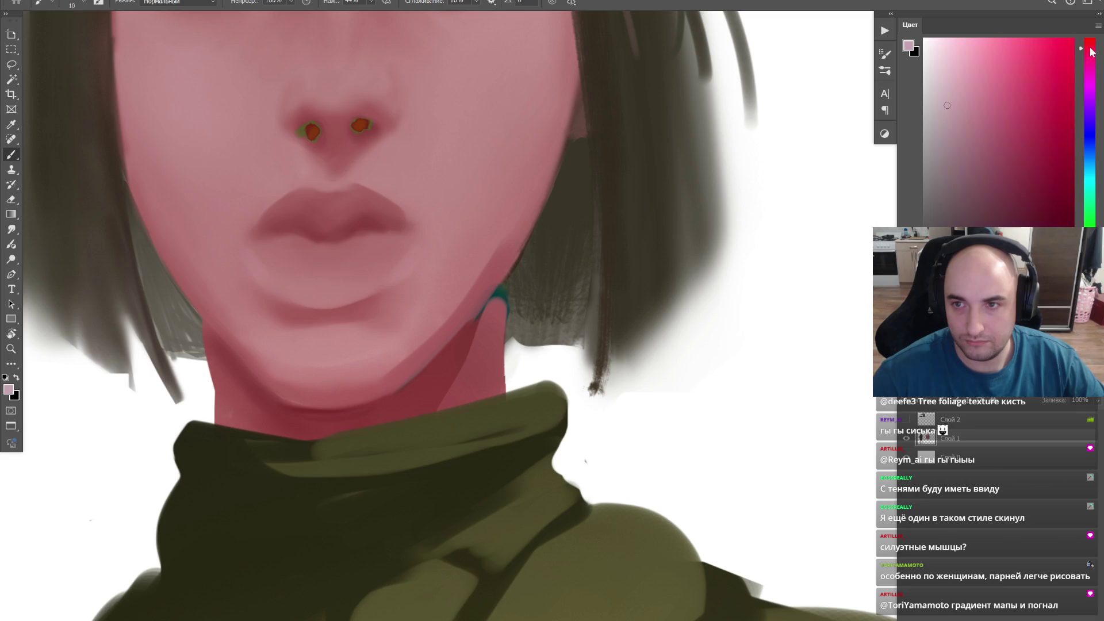
pyautogui.press(']')
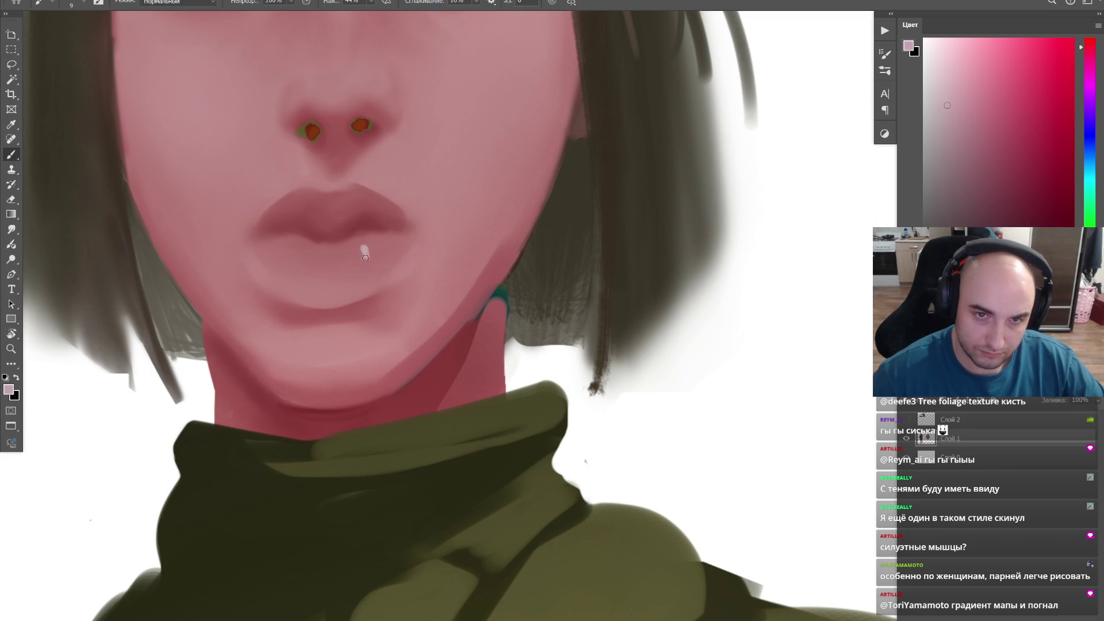
pyautogui.press('z')
pyautogui.keyDown('alt'); pyautogui.scroll(-5, 337, 249); pyautogui.keyUp('alt')
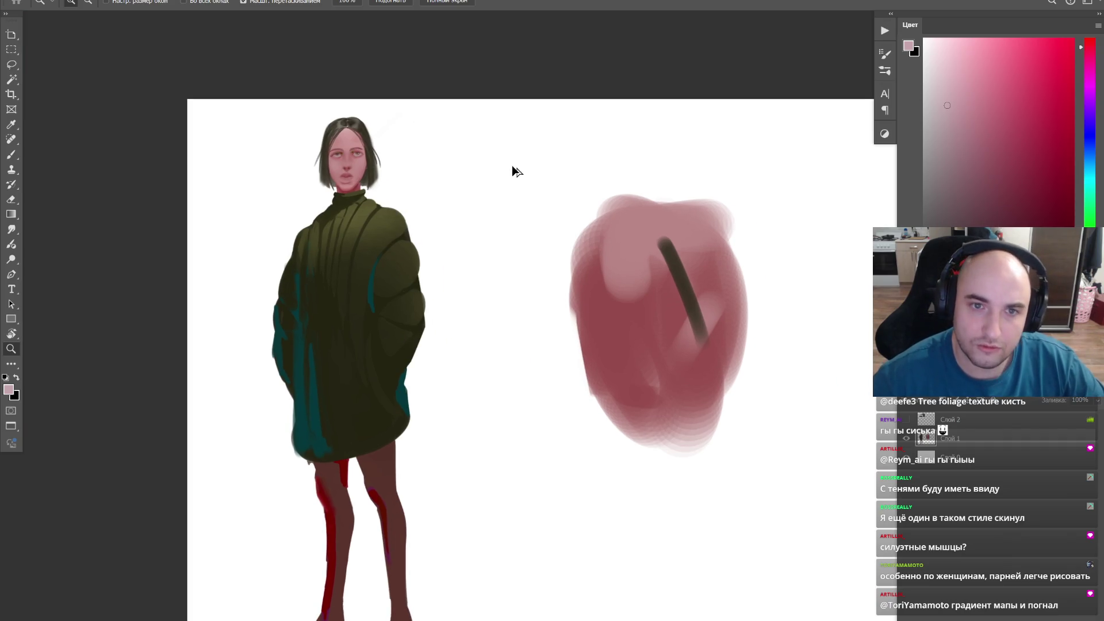
pyautogui.moveTo(346, 161); pyautogui.dragTo(396, 144)
pyautogui.scroll(3, 414, 142)
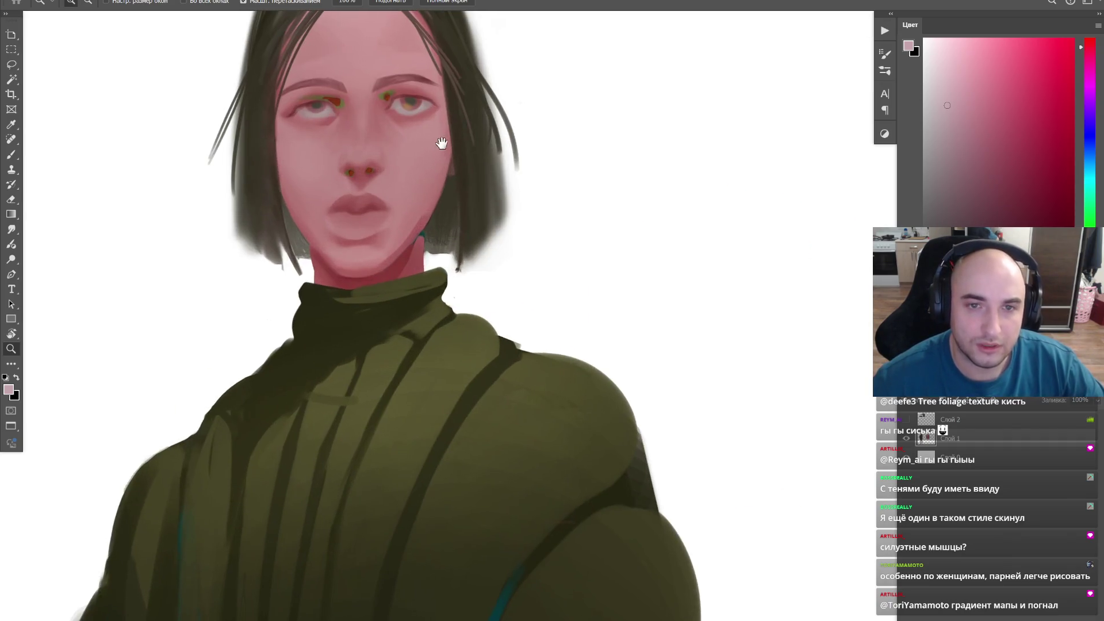
pyautogui.scroll(-5, 488, 177)
pyautogui.scroll(5, 506, 172)
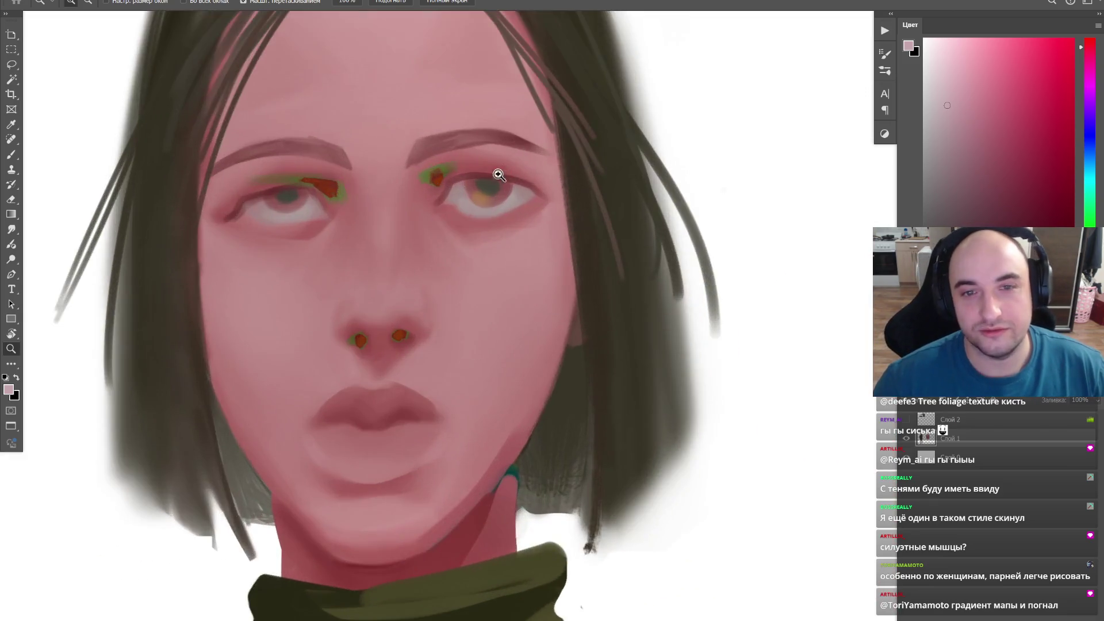
pyautogui.scroll(2, 483, 182)
pyautogui.press('b')
pyautogui.moveTo(457, 200)
pyautogui.mouseDown()
pyautogui.moveTo(513, 202)
pyautogui.moveTo(513, 192)
pyautogui.moveTo(471, 213)
pyautogui.moveTo(459, 193)
pyautogui.moveTo(540, 207)
pyautogui.moveTo(554, 226)
pyautogui.mouseUp()
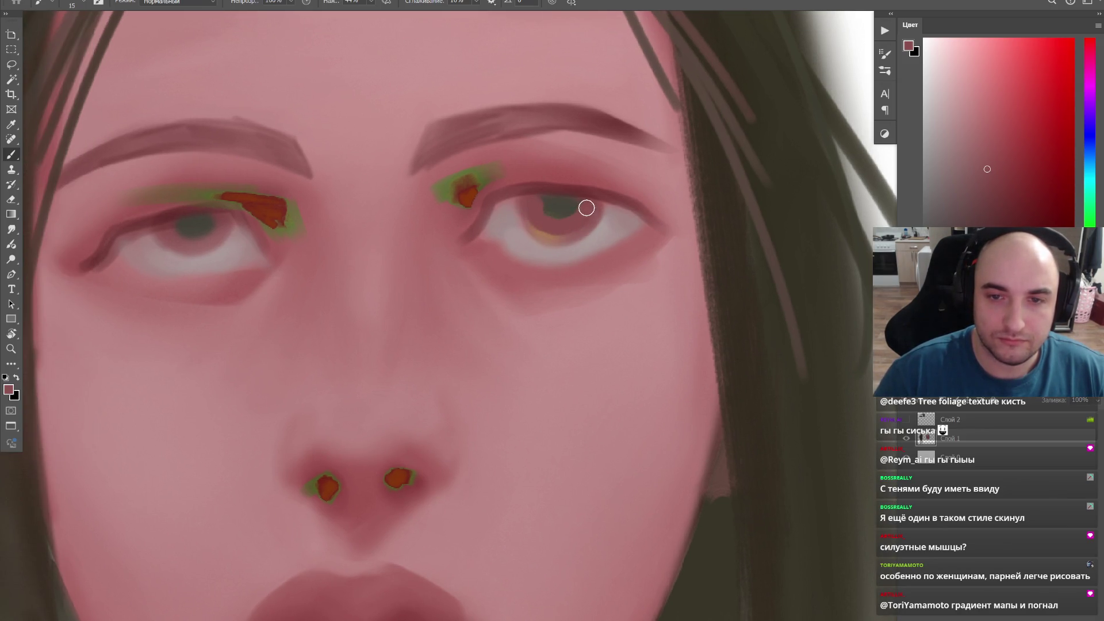
pyautogui.press('z')
pyautogui.scroll(-2, 572, 192)
pyautogui.scroll(-5, 577, 173)
pyautogui.scroll(-1, 581, 159)
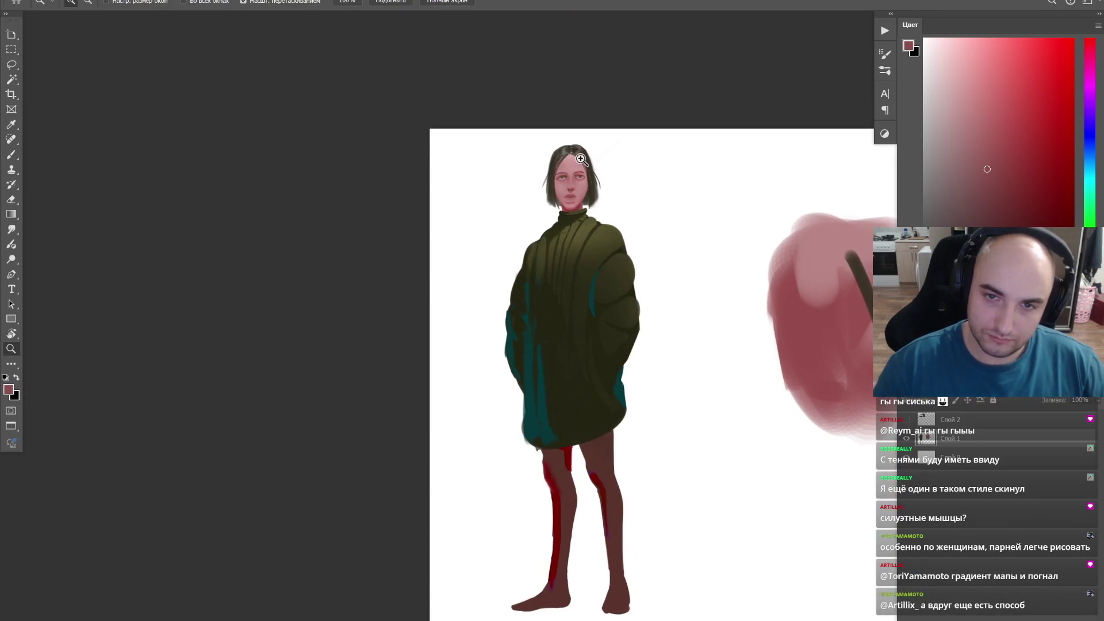
pyautogui.moveTo(581, 160); pyautogui.dragTo(492, 183)
pyautogui.scroll(5, 535, 160)
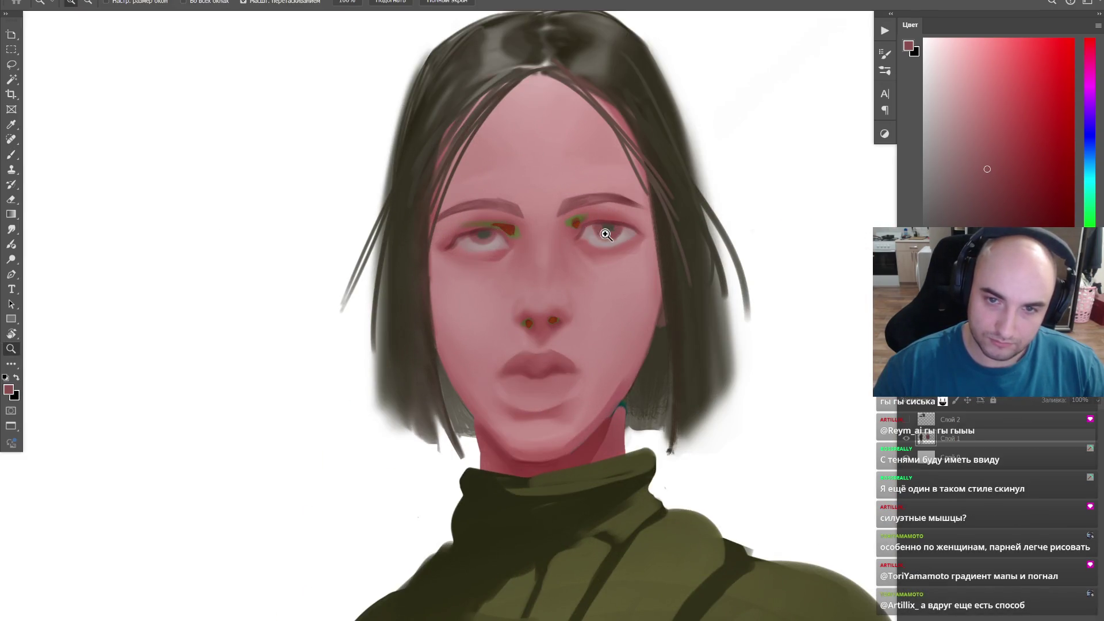
pyautogui.scroll(1, 608, 234)
pyautogui.scroll(1, 493, 234)
pyautogui.scroll(1, 521, 232)
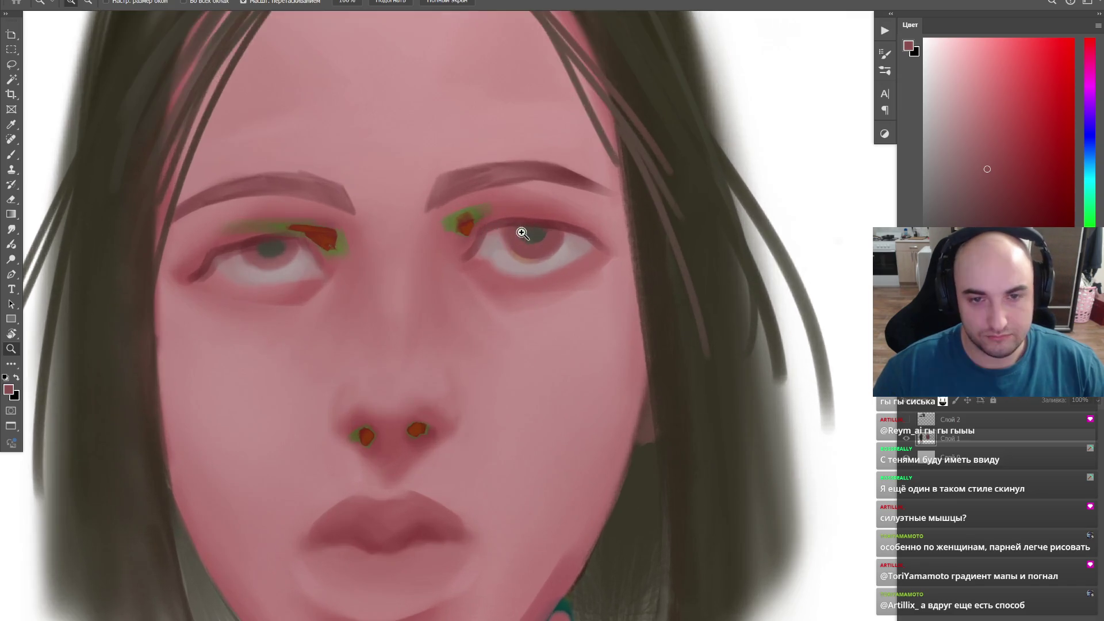
pyautogui.scroll(-2, 521, 231)
pyautogui.scroll(-2, 742, 346)
pyautogui.scroll(1, 648, 303)
pyautogui.scroll(1, 429, 289)
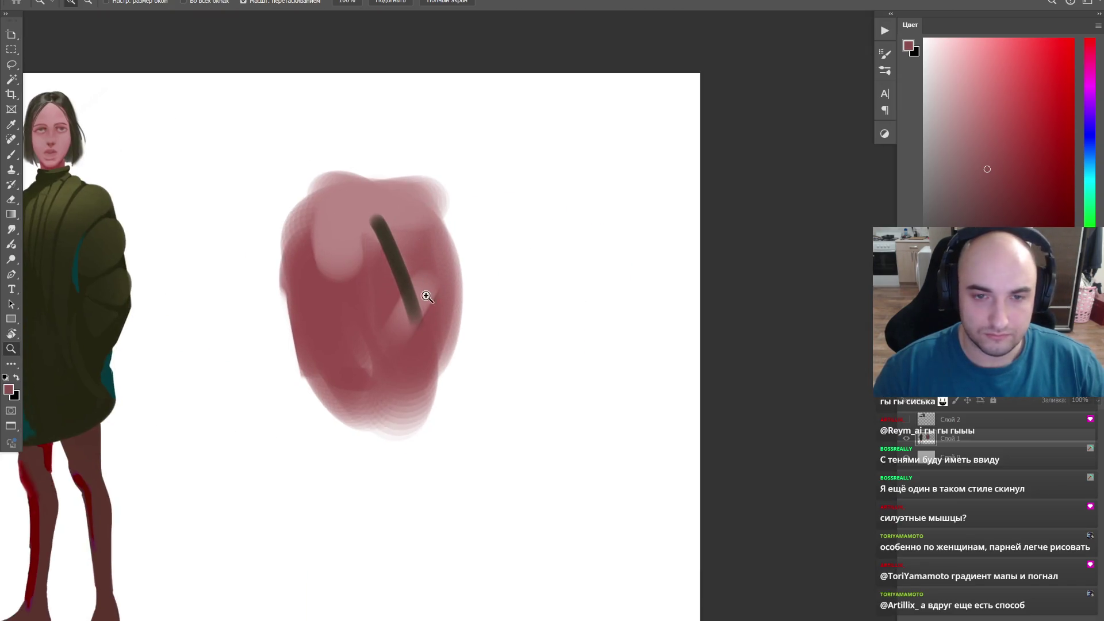
pyautogui.scroll(1, 426, 298)
pyautogui.press('b')
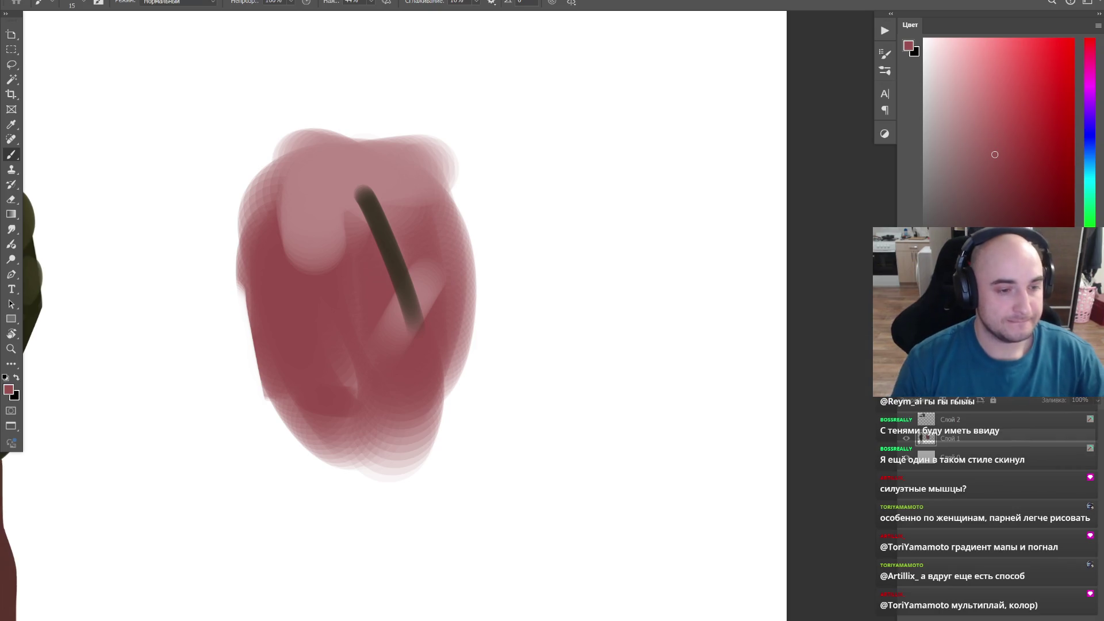
# Step: Lay a big light-pink patch on the blob's upper left and dark red over its right side
pyautogui.moveTo(399, 223); pyautogui.dragTo(439, 230)
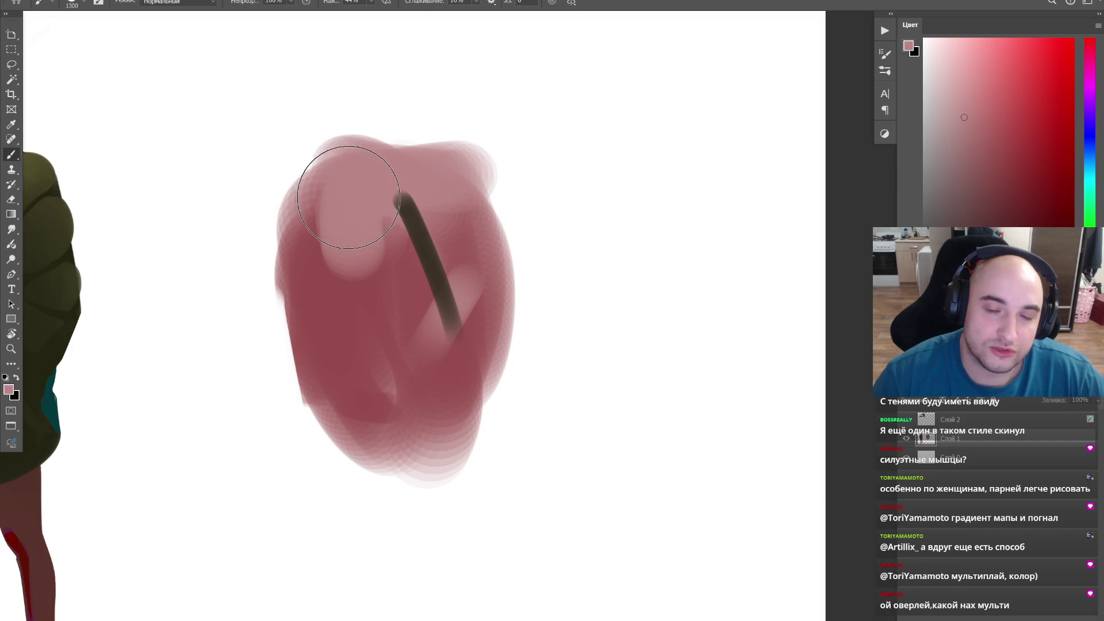
pyautogui.moveTo(346, 198)
pyautogui.mouseDown()
pyautogui.moveTo(421, 189)
pyautogui.moveTo(357, 254)
pyautogui.mouseUp()
pyautogui.press('[')
pyautogui.press('[')
pyautogui.press('[')
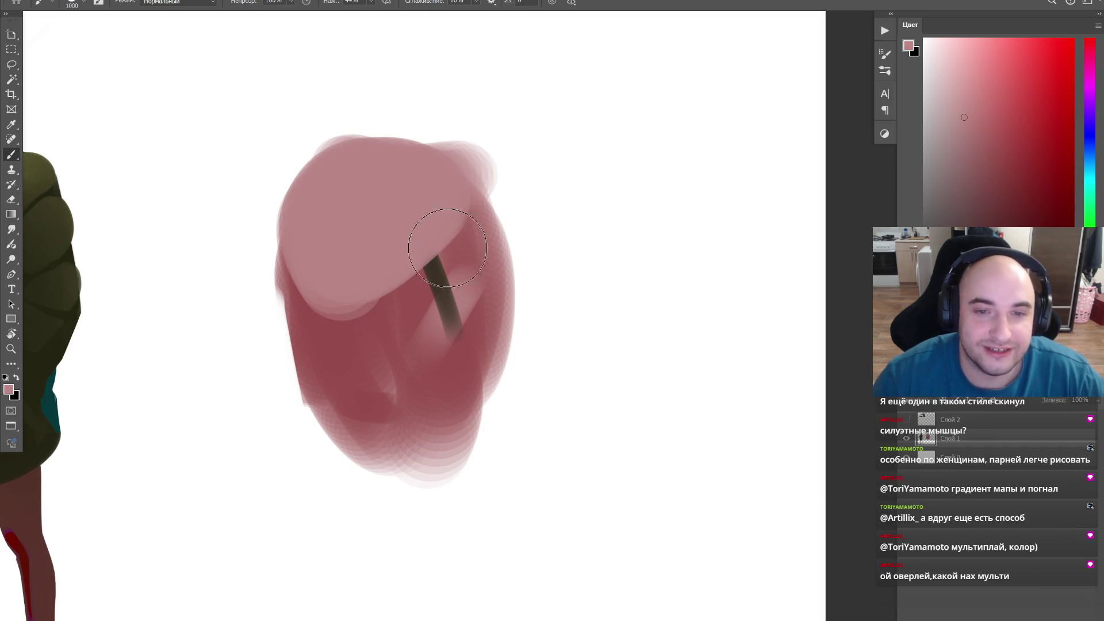
pyautogui.press('[')
pyautogui.press('[')
pyautogui.press('[')
pyautogui.press(']')
pyautogui.press(']')
pyautogui.press(']')
pyautogui.moveTo(364, 350)
pyautogui.mouseDown()
pyautogui.moveTo(468, 284)
pyautogui.moveTo(400, 461)
pyautogui.mouseUp()
pyautogui.hotkey('ctrl', 'z')
pyautogui.moveTo(374, 348)
pyautogui.mouseDown()
pyautogui.moveTo(420, 374)
pyautogui.moveTo(456, 328)
pyautogui.moveTo(423, 439)
pyautogui.moveTo(448, 342)
pyautogui.mouseUp()
# Step: Sample medium pinks and widen them into a diagonal band across the blob
pyautogui.keyDown('alt'); pyautogui.click(423, 439); pyautogui.keyUp('alt')
pyautogui.press(']')
pyautogui.hotkey('ctrl', 'z')
pyautogui.keyDown('alt'); pyautogui.click(480, 389); pyautogui.keyUp('alt')
pyautogui.press('[')
pyautogui.moveTo(463, 406)
pyautogui.mouseDown()
pyautogui.moveTo(471, 313)
pyautogui.moveTo(437, 456)
pyautogui.moveTo(475, 308)
pyautogui.moveTo(406, 418)
pyautogui.mouseUp()
pyautogui.hotkey('ctrl', 'z')
pyautogui.press('[')
pyautogui.press('[')
pyautogui.press('[')
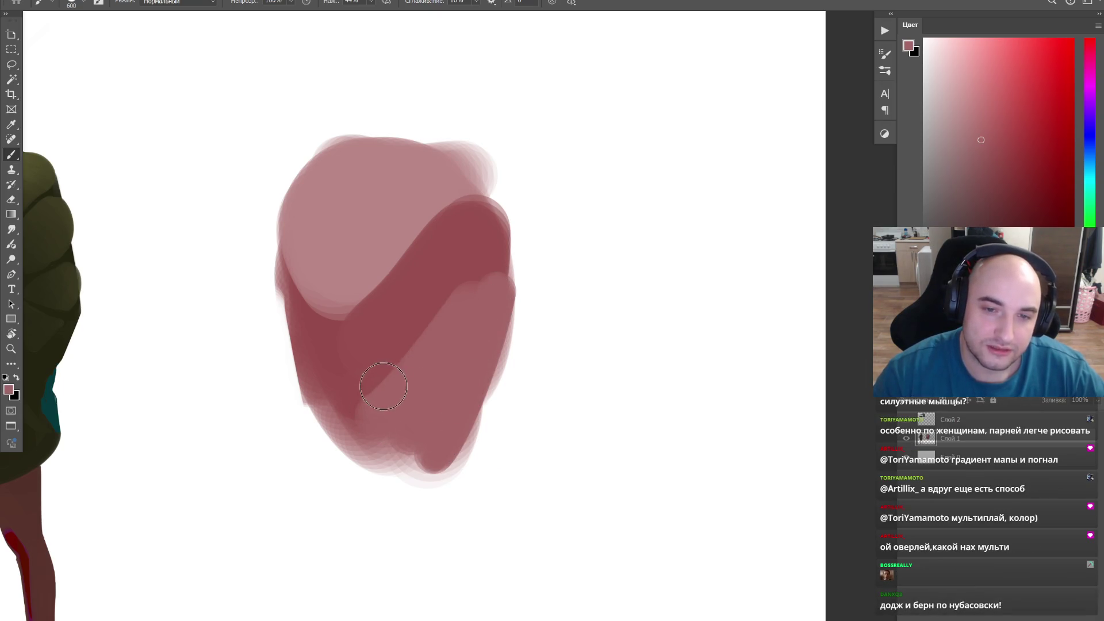
pyautogui.moveTo(483, 293); pyautogui.dragTo(394, 436)
# Step: Soften the darker band with short pink strokes and repaint the light top in mid-pink
pyautogui.keyDown('alt'); pyautogui.click(400, 360); pyautogui.keyUp('alt')
pyautogui.keyDown('alt'); pyautogui.click(337, 362); pyautogui.keyUp('alt')
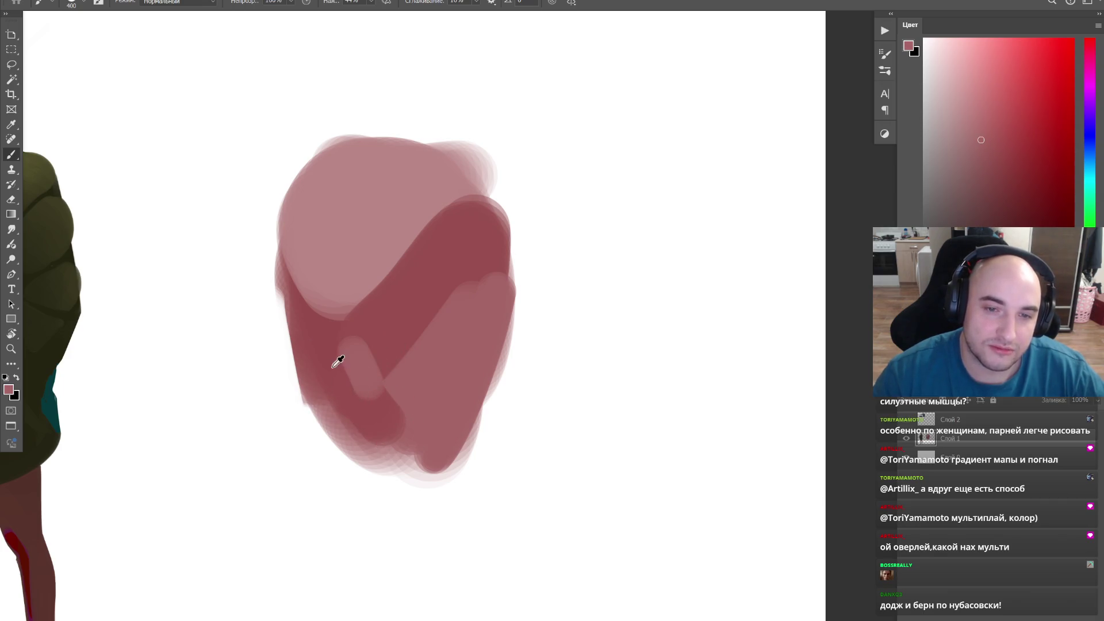
pyautogui.moveTo(360, 372); pyautogui.dragTo(371, 388)
pyautogui.rightClick(422, 251)
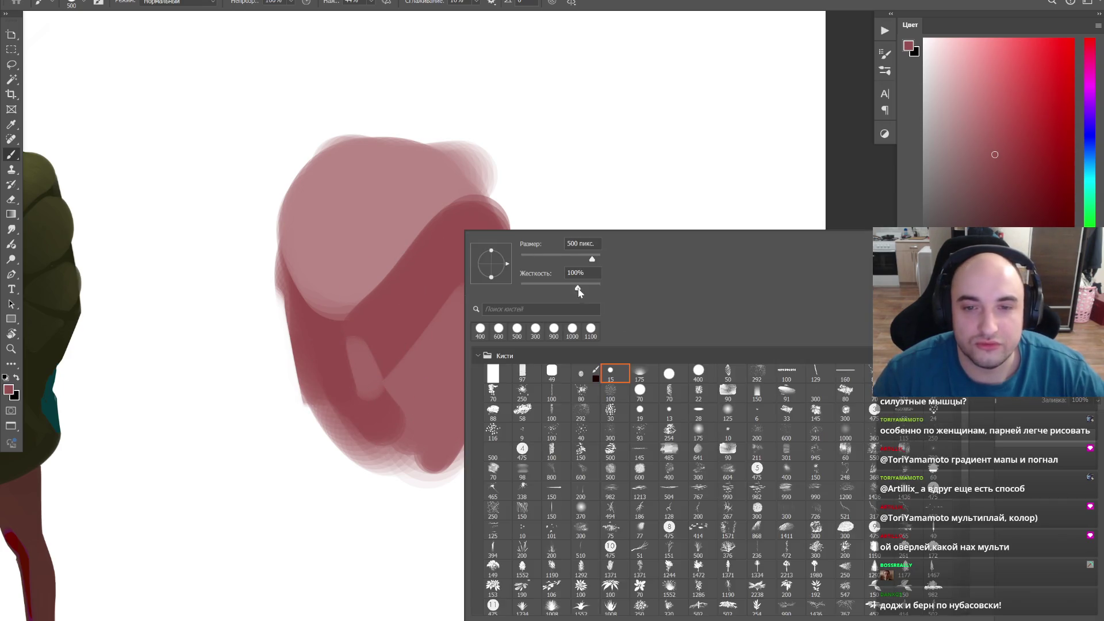
pyautogui.press('Return')
pyautogui.moveTo(382, 328)
pyautogui.mouseDown()
pyautogui.moveTo(382, 345)
pyautogui.moveTo(411, 351)
pyautogui.mouseUp()
# Step: Zoom in on the blob and blend lighter pink over its upper area
pyautogui.press('z')
pyautogui.hotkey('ctrl', '-')
pyautogui.hotkey('ctrl', '-')
pyautogui.hotkey('ctrl', '-')
pyautogui.click(427, 284)
pyautogui.press('b')
pyautogui.moveTo(468, 202)
pyautogui.mouseDown()
pyautogui.moveTo(431, 285)
pyautogui.moveTo(469, 308)
pyautogui.moveTo(417, 264)
pyautogui.moveTo(468, 252)
pyautogui.moveTo(434, 257)
pyautogui.moveTo(468, 291)
pyautogui.moveTo(448, 298)
pyautogui.moveTo(474, 264)
pyautogui.moveTo(455, 271)
pyautogui.moveTo(466, 265)
pyautogui.mouseUp()
pyautogui.press('z')
pyautogui.press('b')
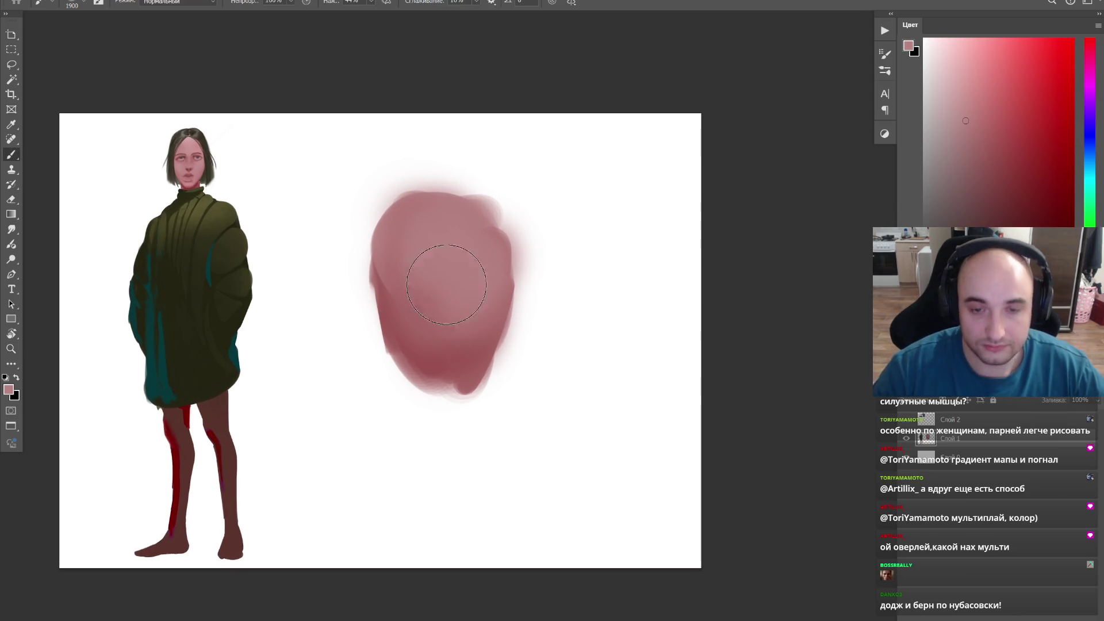
# Step: Switch to the hard round 70px brush, undo a stray pink dab, and reset colours to black
pyautogui.rightClick(454, 345)
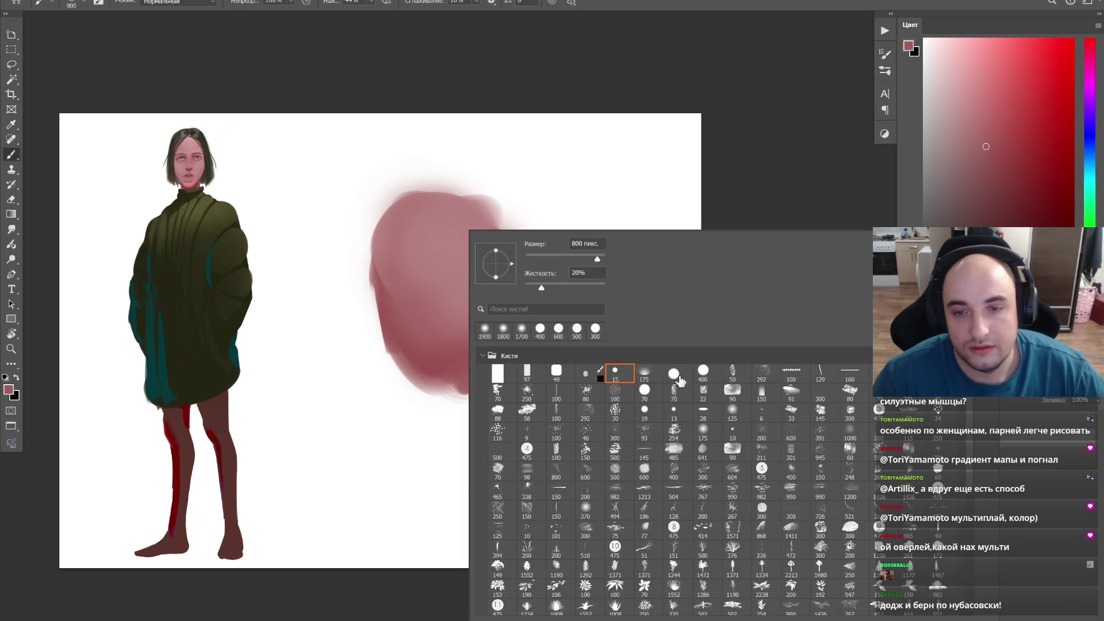
pyautogui.click(675, 376)
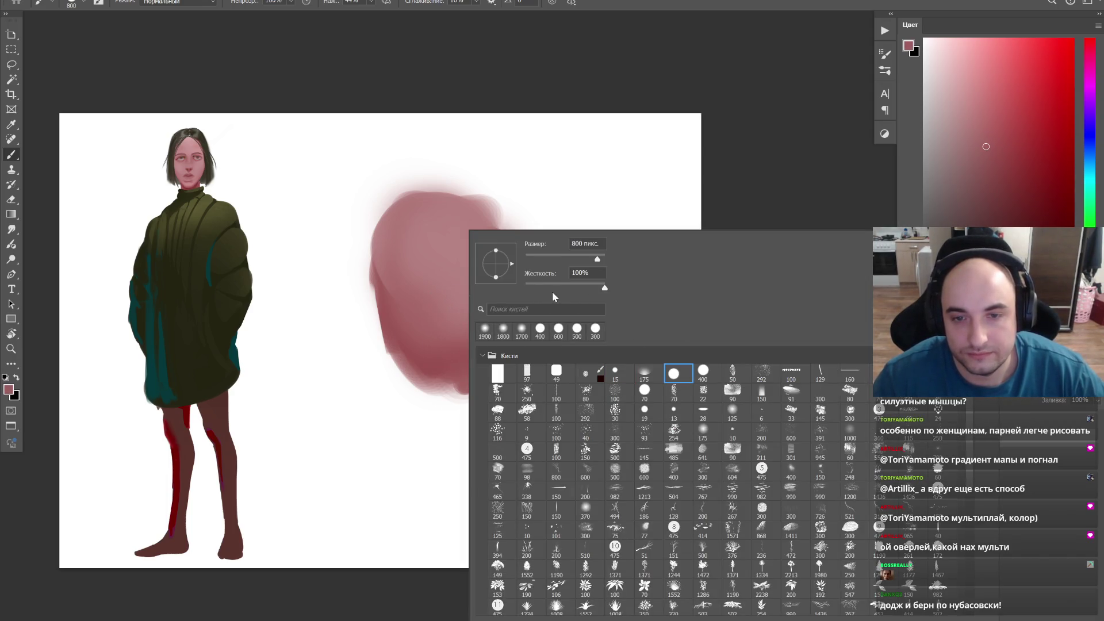
pyautogui.press('Return')
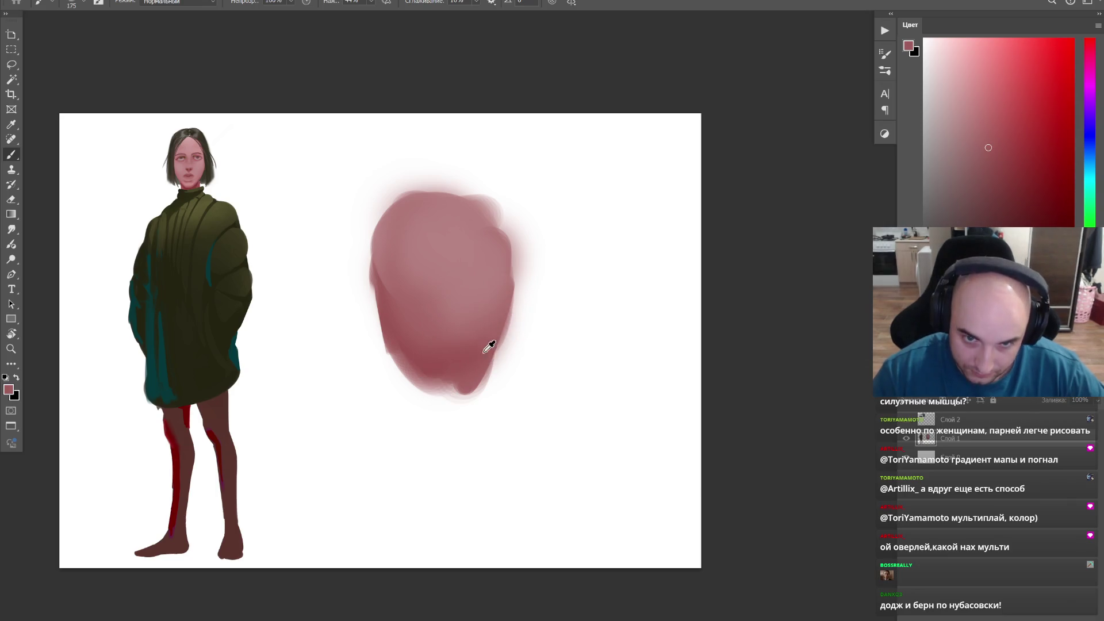
pyautogui.moveTo(525, 387); pyautogui.dragTo(542, 337)
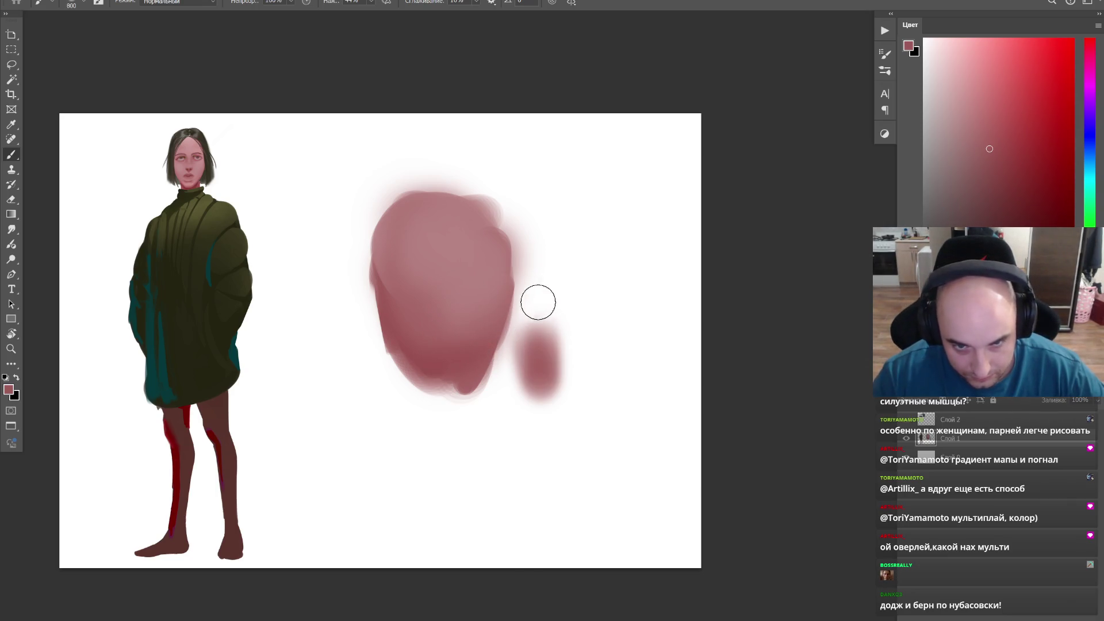
pyautogui.hotkey('ctrl', 'z')
pyautogui.press('d')
pyautogui.press('[')
pyautogui.press('[')
pyautogui.press('[')
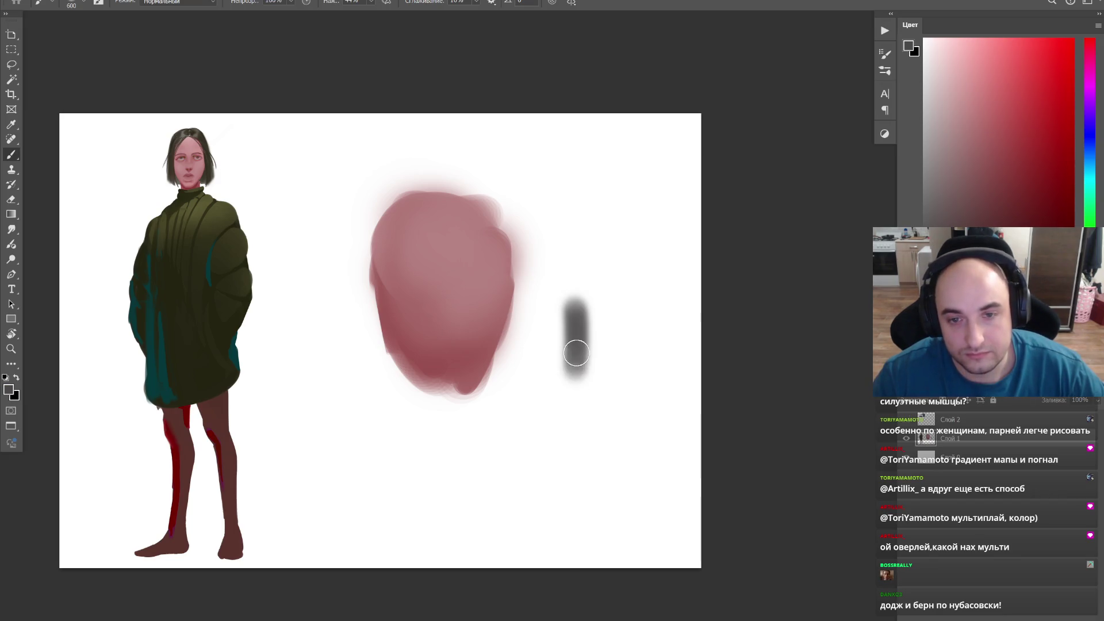
pyautogui.rightClick(571, 317)
pyautogui.press('Return')
# Step: Block in a dark grey rounded shape right of the head, smearing a large dab leftward
pyautogui.moveTo(580, 296); pyautogui.dragTo(585, 384)
pyautogui.moveTo(568, 279); pyautogui.dragTo(600, 279)
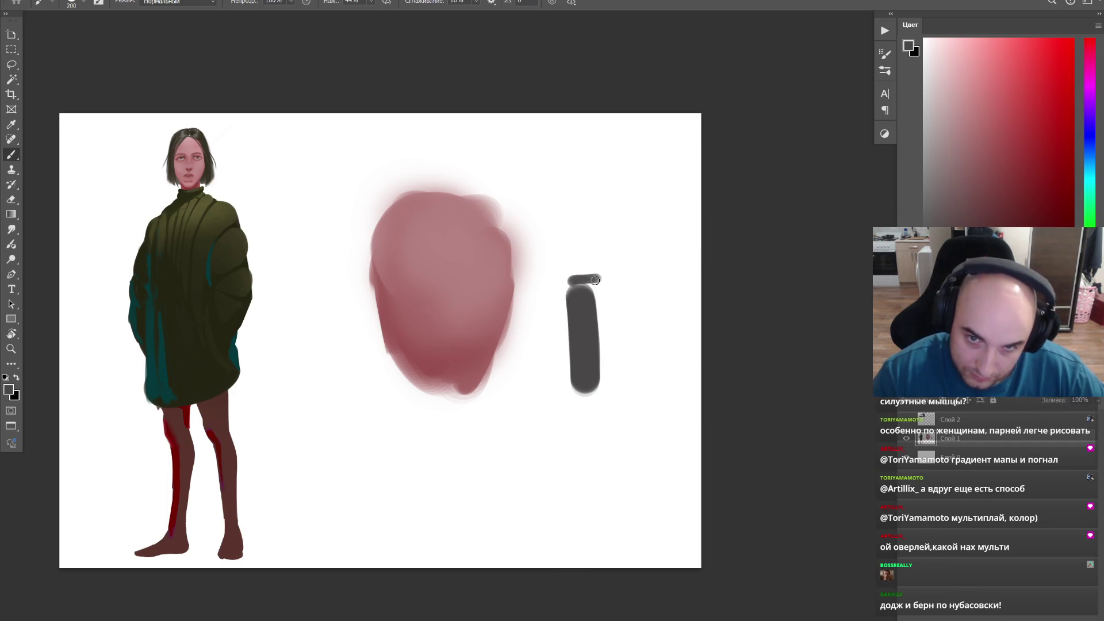
pyautogui.moveTo(605, 398); pyautogui.dragTo(597, 282)
pyautogui.hotkey('ctrl', 'z')
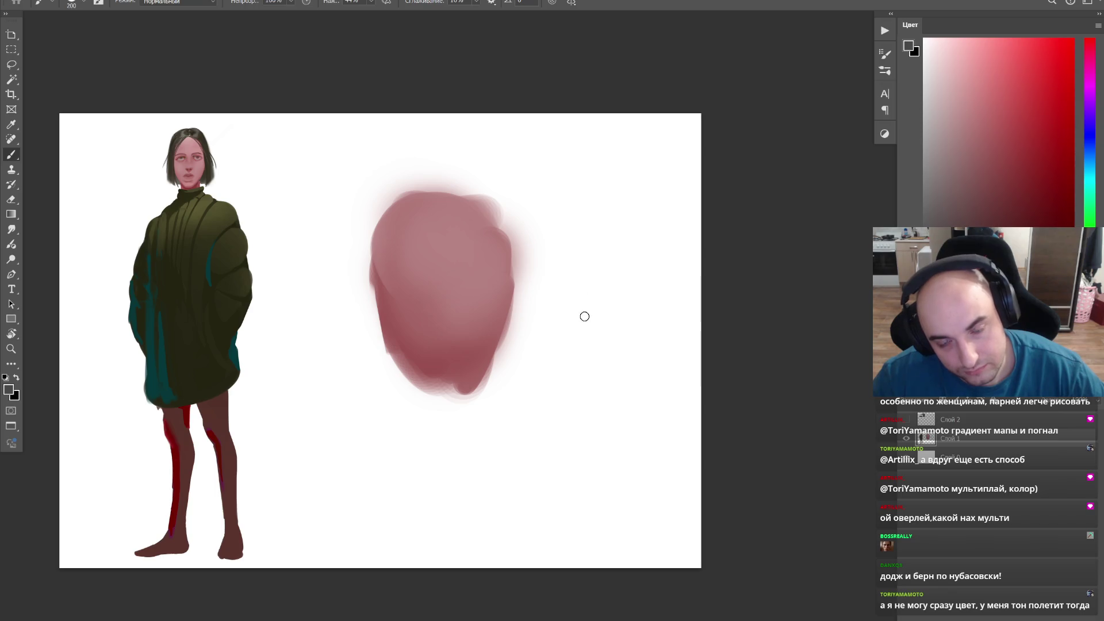
pyautogui.press(']')
pyautogui.press(']')
pyautogui.press(']')
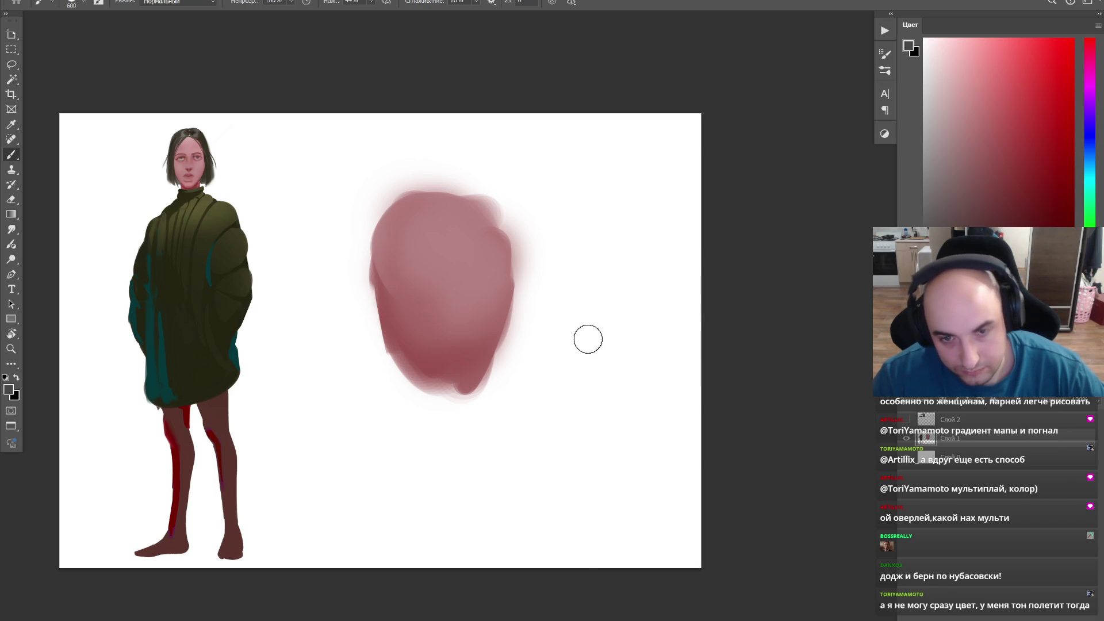
pyautogui.click(593, 321)
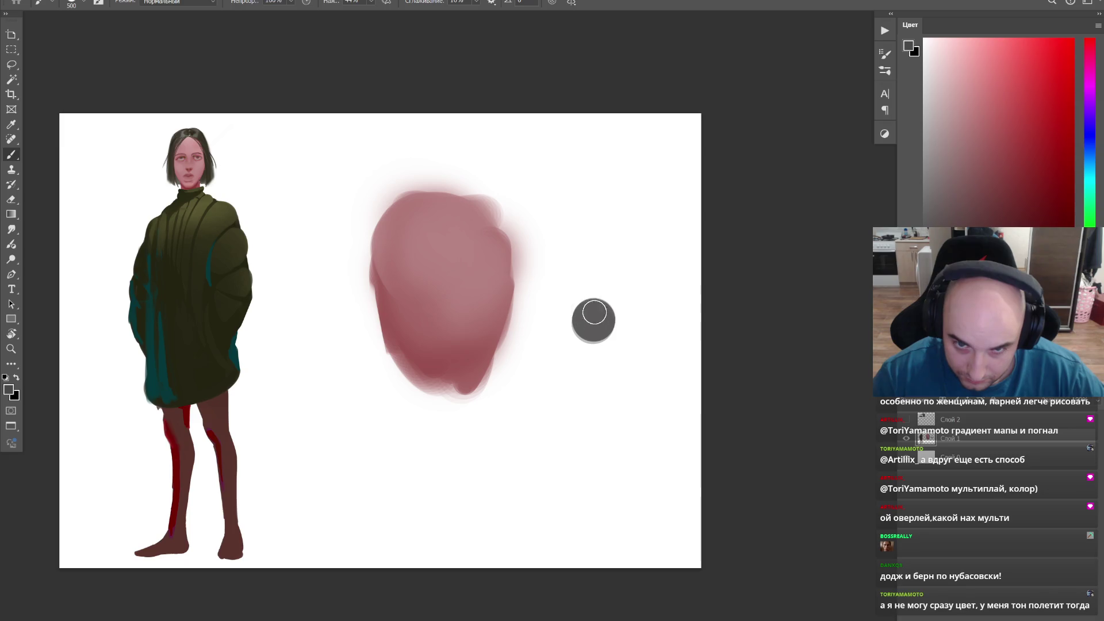
pyautogui.moveTo(595, 317)
pyautogui.mouseDown()
pyautogui.moveTo(550, 319)
pyautogui.moveTo(545, 335)
pyautogui.mouseUp()
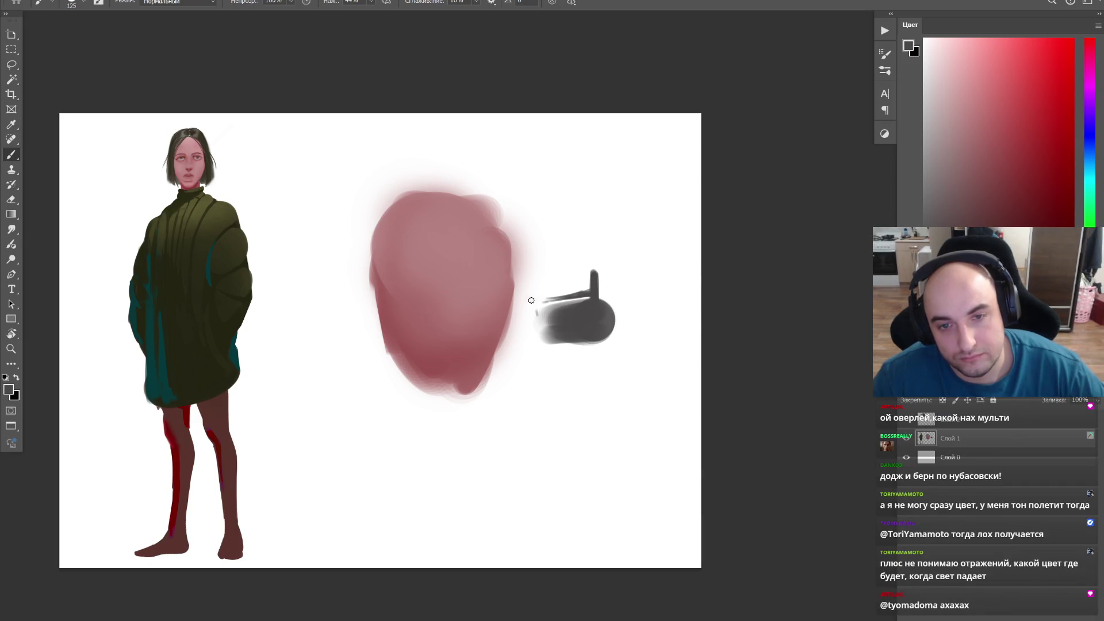
# Step: Sample darker pinks from the head and darken its eye socket area
pyautogui.keyDown('alt'); pyautogui.click(436, 293); pyautogui.keyUp('alt')
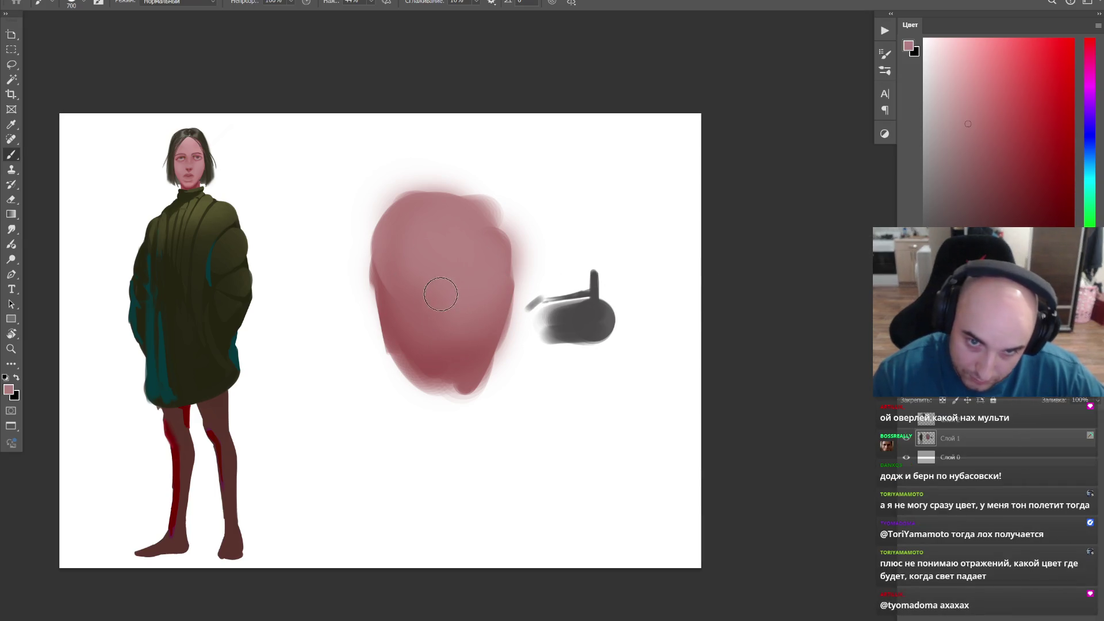
pyautogui.keyDown('alt'); pyautogui.click(422, 355); pyautogui.keyUp('alt')
pyautogui.moveTo(500, 319)
pyautogui.mouseDown()
pyautogui.moveTo(457, 356)
pyautogui.moveTo(423, 337)
pyautogui.mouseUp()
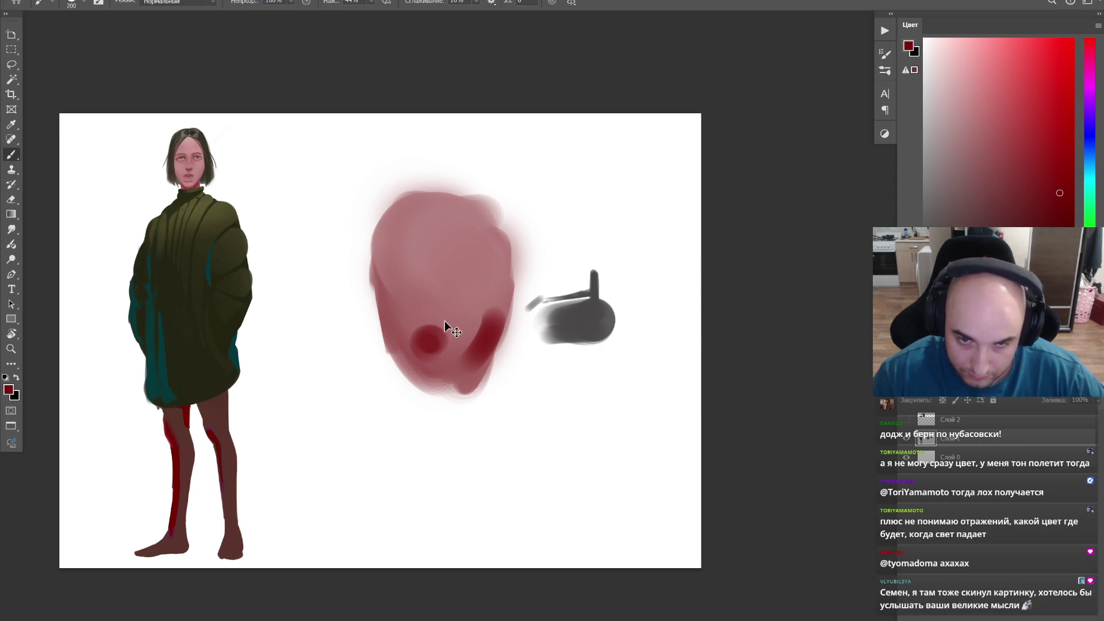
pyautogui.hotkey('ctrl', 'z')
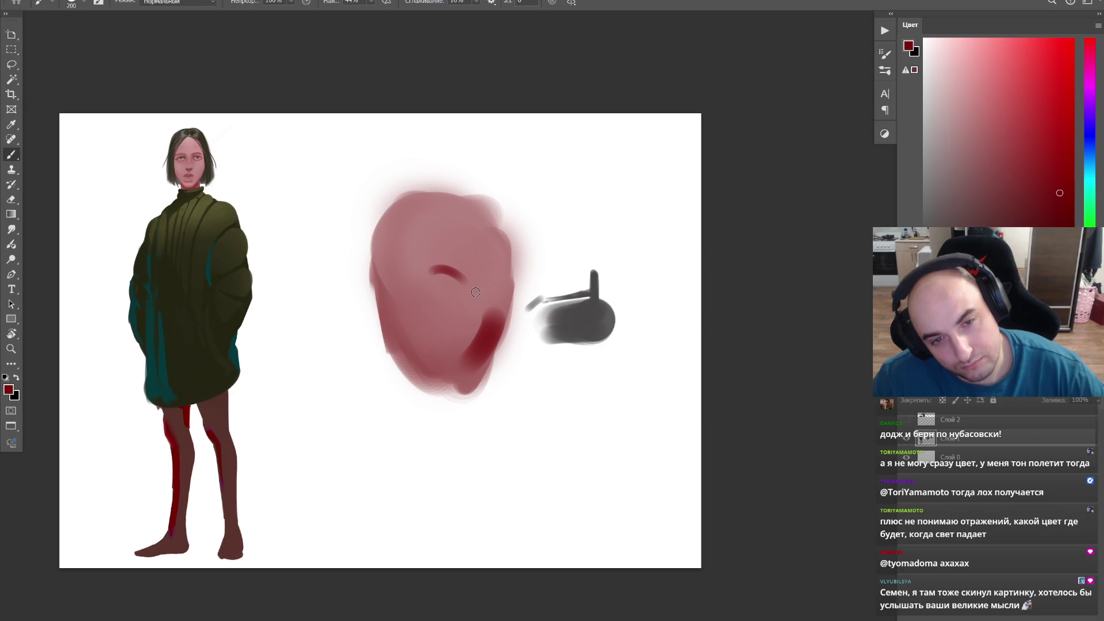
pyautogui.keyDown('alt'); pyautogui.click(444, 345); pyautogui.keyUp('alt')
pyautogui.press(']')
pyautogui.press(']')
pyautogui.press(']')
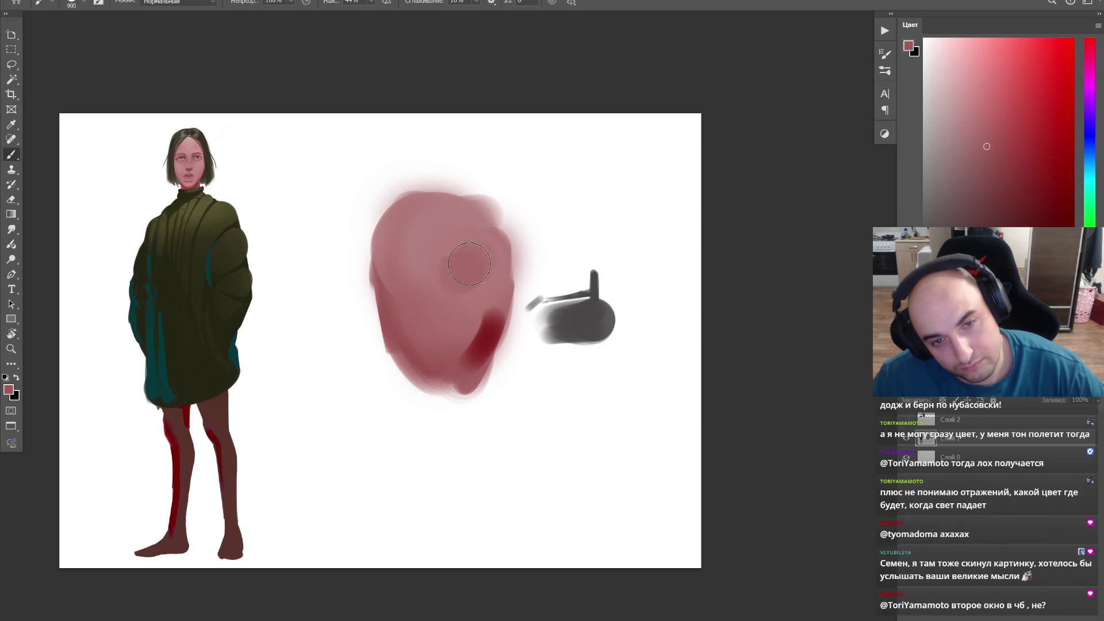
pyautogui.moveTo(466, 266); pyautogui.dragTo(459, 261)
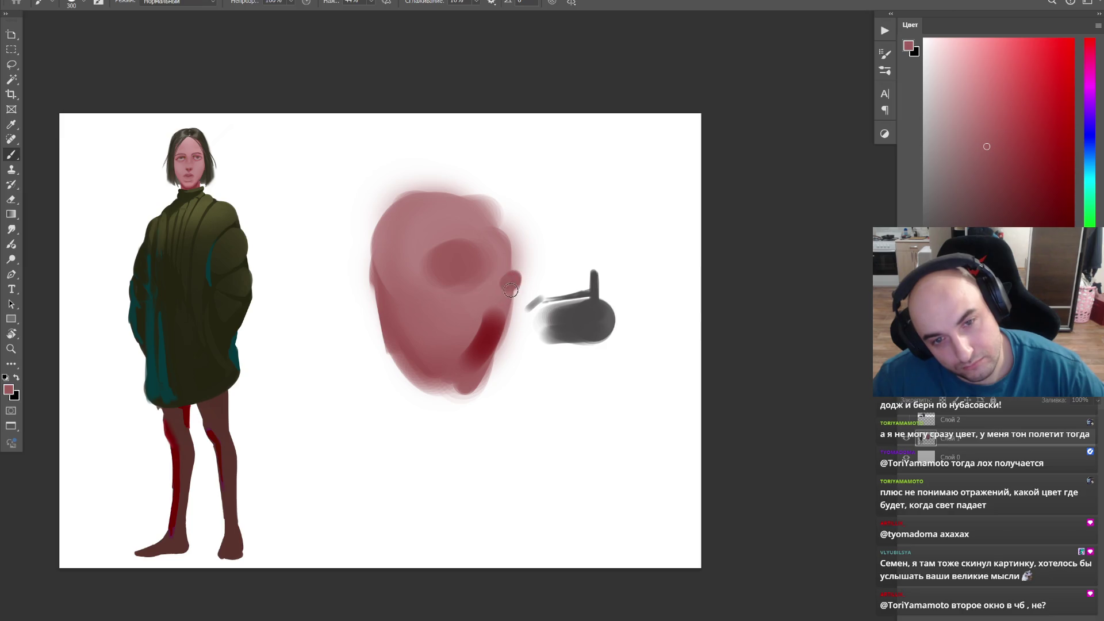
# Step: Shape the nose bump and mouth with lighter pink, tilting the canvas to work
pyautogui.keyDown('alt'); pyautogui.click(488, 323); pyautogui.keyUp('alt')
pyautogui.press(']')
pyautogui.press(']')
pyautogui.press(']')
pyautogui.press('[')
pyautogui.press('[')
pyautogui.press('[')
pyautogui.moveTo(474, 329)
pyautogui.mouseDown()
pyautogui.moveTo(476, 350)
pyautogui.moveTo(458, 302)
pyautogui.moveTo(457, 353)
pyautogui.mouseUp()
pyautogui.press(']')
pyautogui.press(']')
pyautogui.press(']')
pyautogui.press(']')
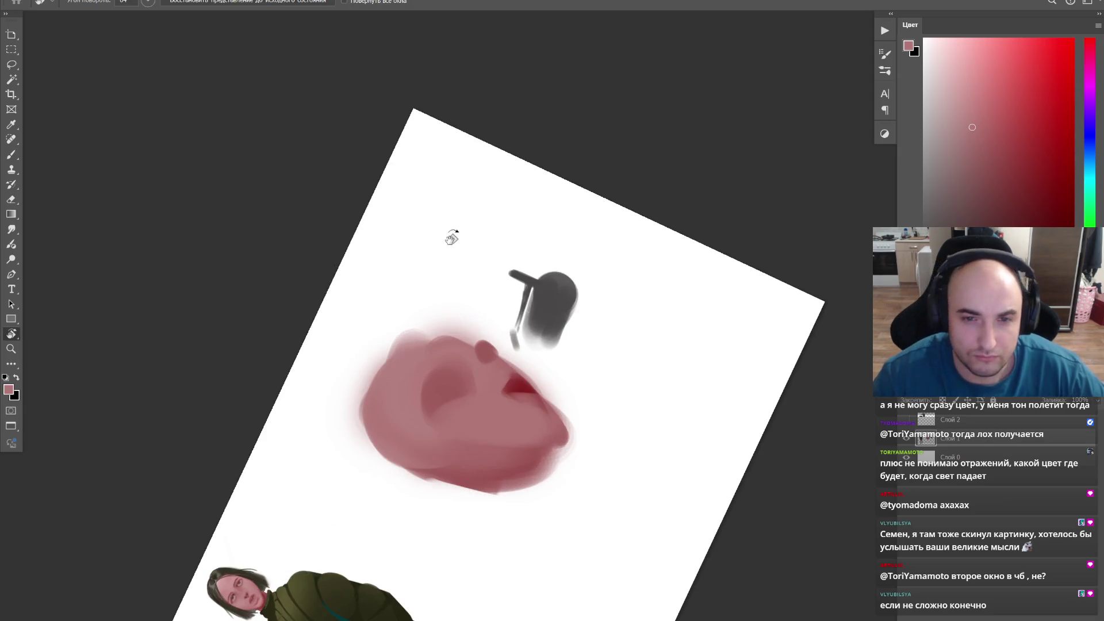
pyautogui.moveTo(518, 255); pyautogui.dragTo(513, 359)
pyautogui.keyDown('alt'); pyautogui.click(491, 353); pyautogui.keyUp('alt')
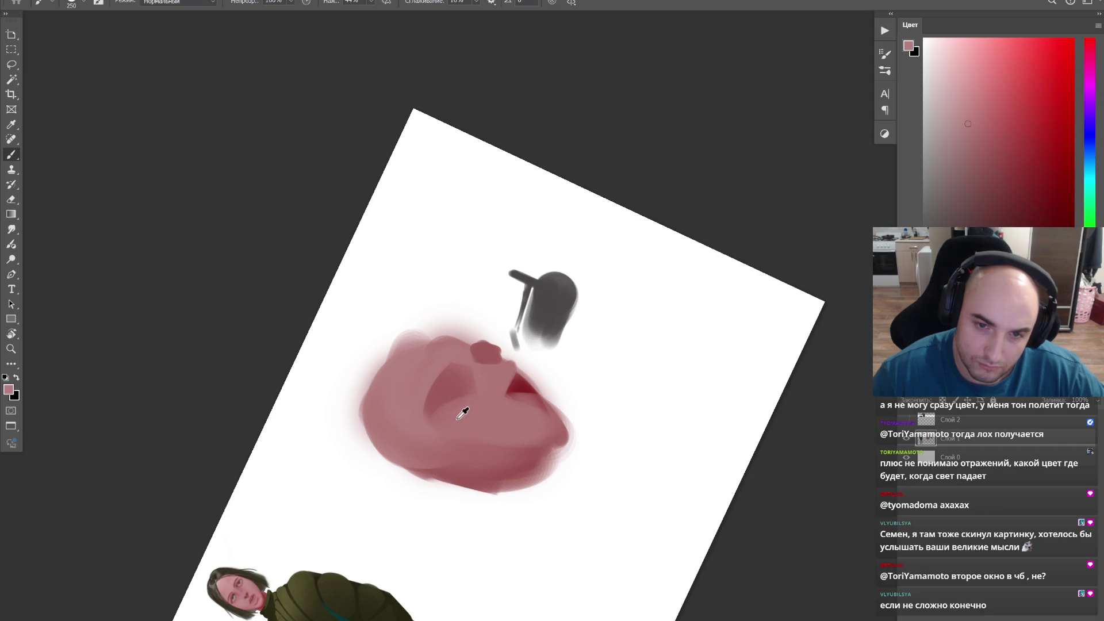
# Step: Sample a lighter pink and lighten the head's cheek area, rotating the canvas
pyautogui.keyDown('alt'); pyautogui.click(421, 407); pyautogui.keyUp('alt')
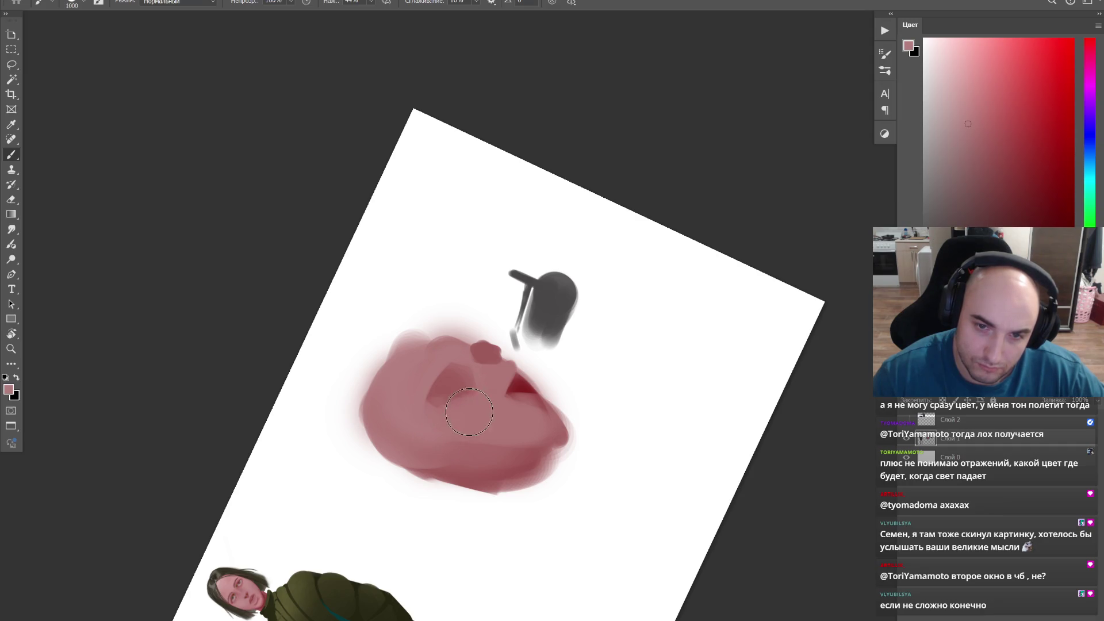
pyautogui.keyDown('alt'); pyautogui.click(433, 343); pyautogui.keyUp('alt')
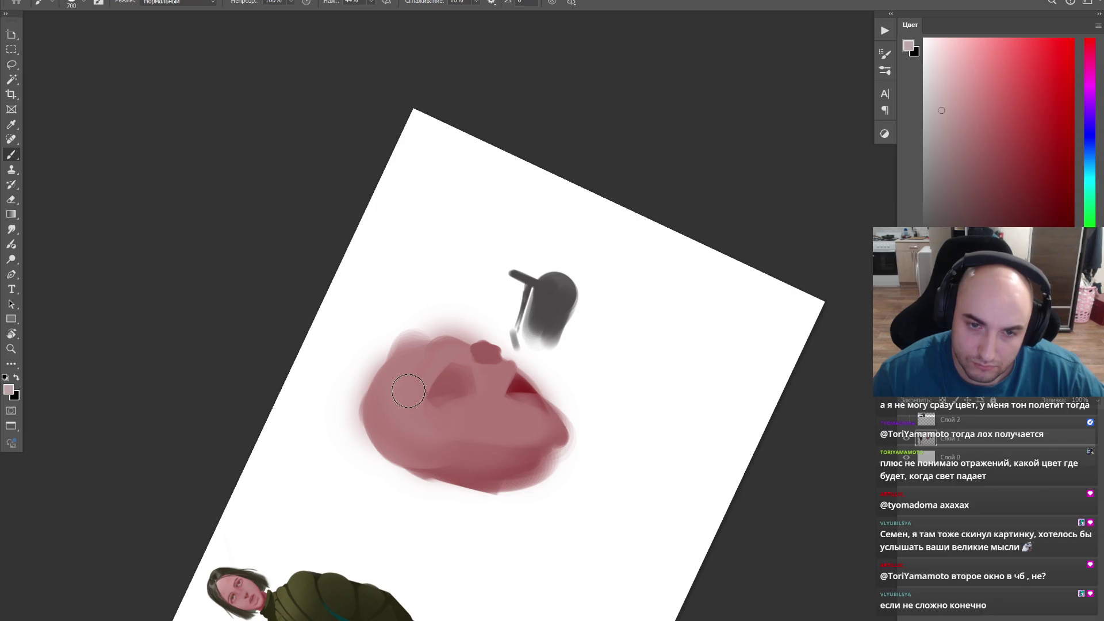
pyautogui.moveTo(409, 393); pyautogui.dragTo(431, 365)
pyautogui.rightClick(451, 371)
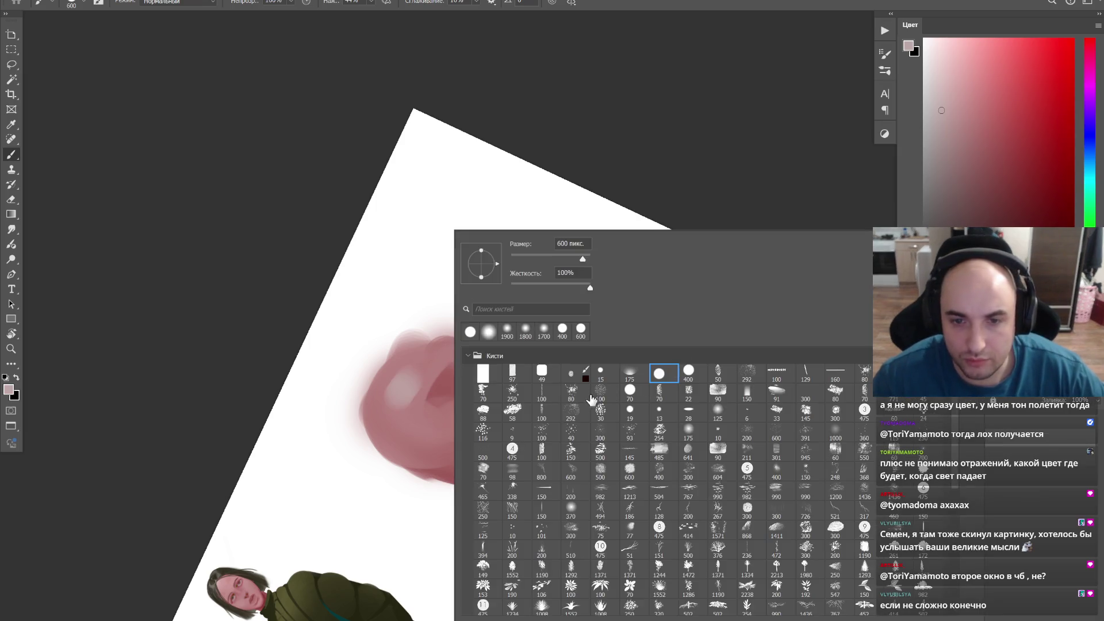
pyautogui.press('r')
pyautogui.moveTo(627, 395); pyautogui.dragTo(584, 339)
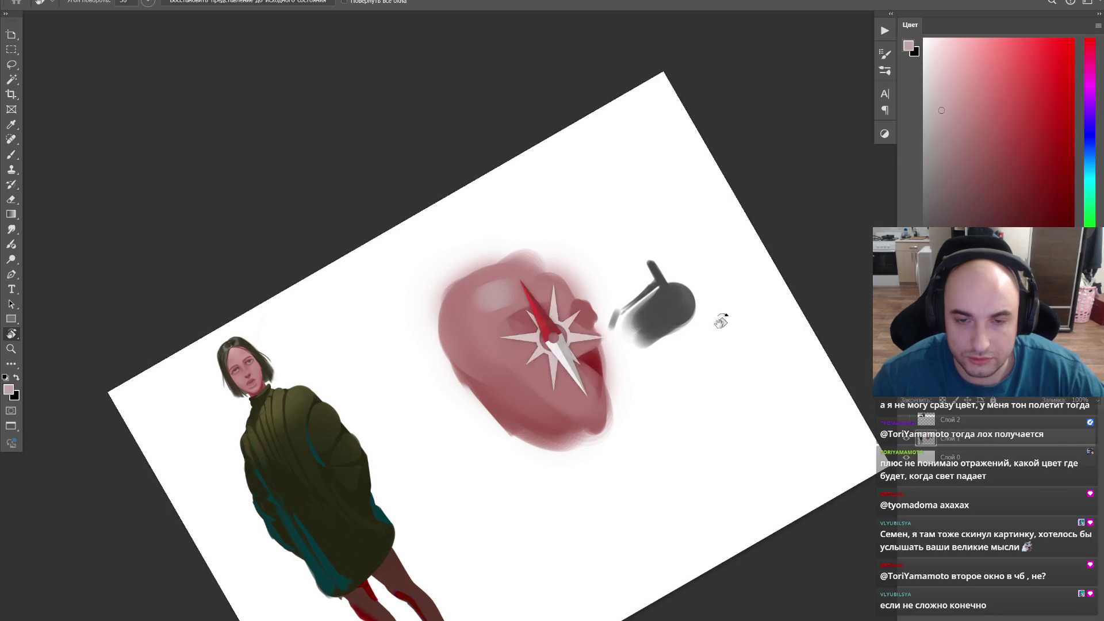
# Step: Reset the canvas rotation and pick a new brush preset at a larger size
pyautogui.press('z')
pyautogui.press('b')
pyautogui.rightClick(584, 340)
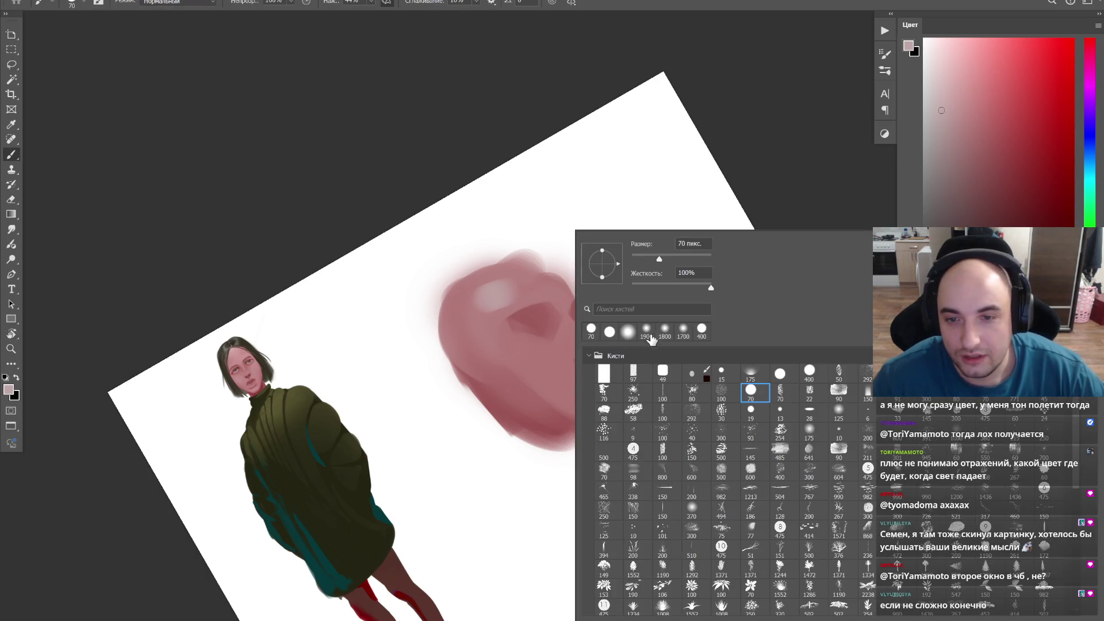
pyautogui.doubleClick(756, 398)
pyautogui.press('Escape')
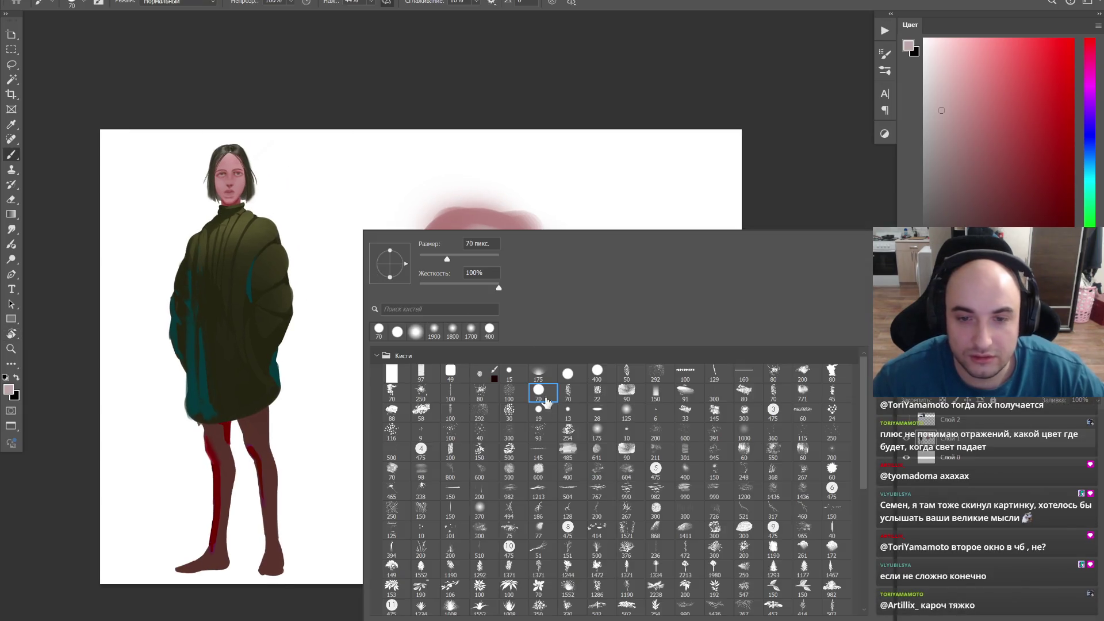
pyautogui.doubleClick(538, 392)
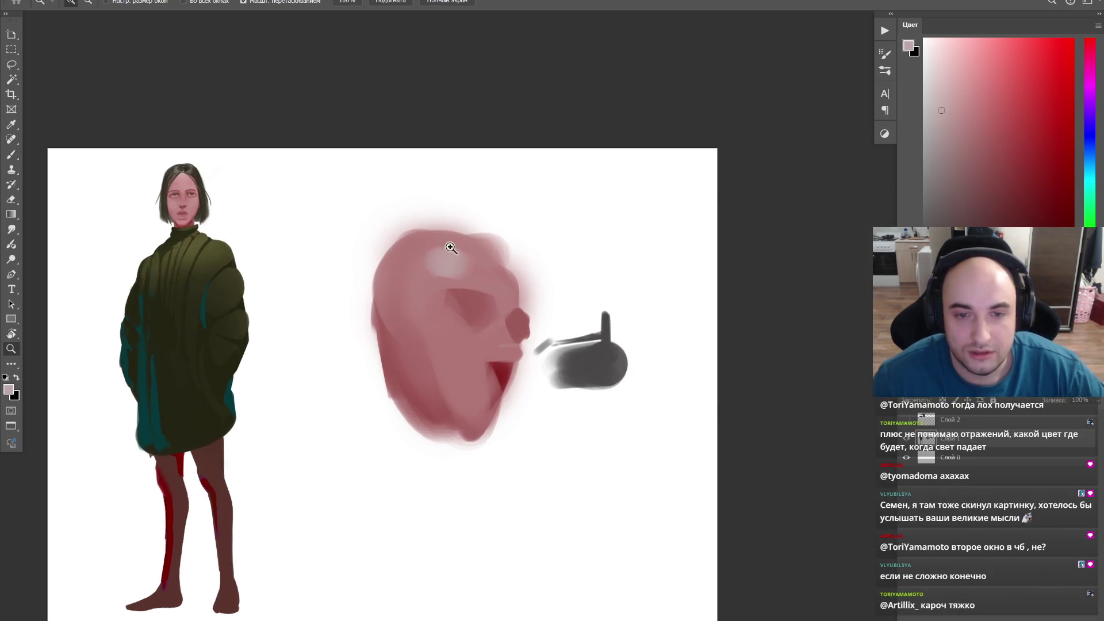
pyautogui.scroll(3, 446, 259)
pyautogui.press(']')
pyautogui.press(']')
pyautogui.press(']')
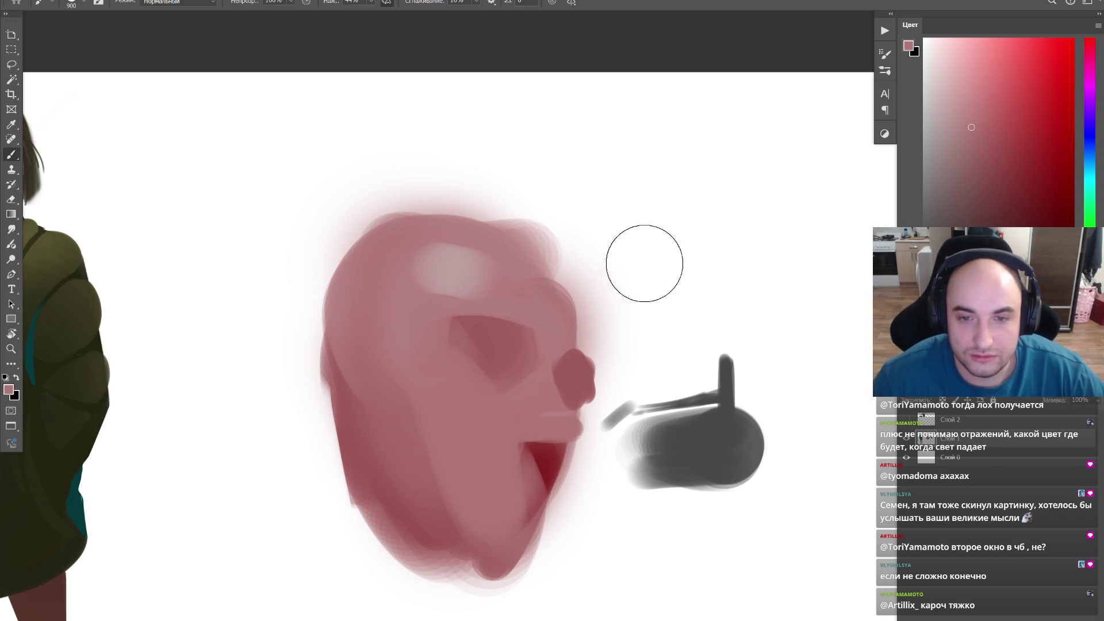
# Step: Add speckled highlight texture across the head's forehead and down its cheek
pyautogui.moveTo(489, 274)
pyautogui.mouseDown()
pyautogui.moveTo(419, 260)
pyautogui.moveTo(530, 267)
pyautogui.mouseUp()
pyautogui.moveTo(471, 286)
pyautogui.mouseDown()
pyautogui.moveTo(444, 279)
pyautogui.moveTo(448, 268)
pyautogui.moveTo(489, 278)
pyautogui.mouseUp()
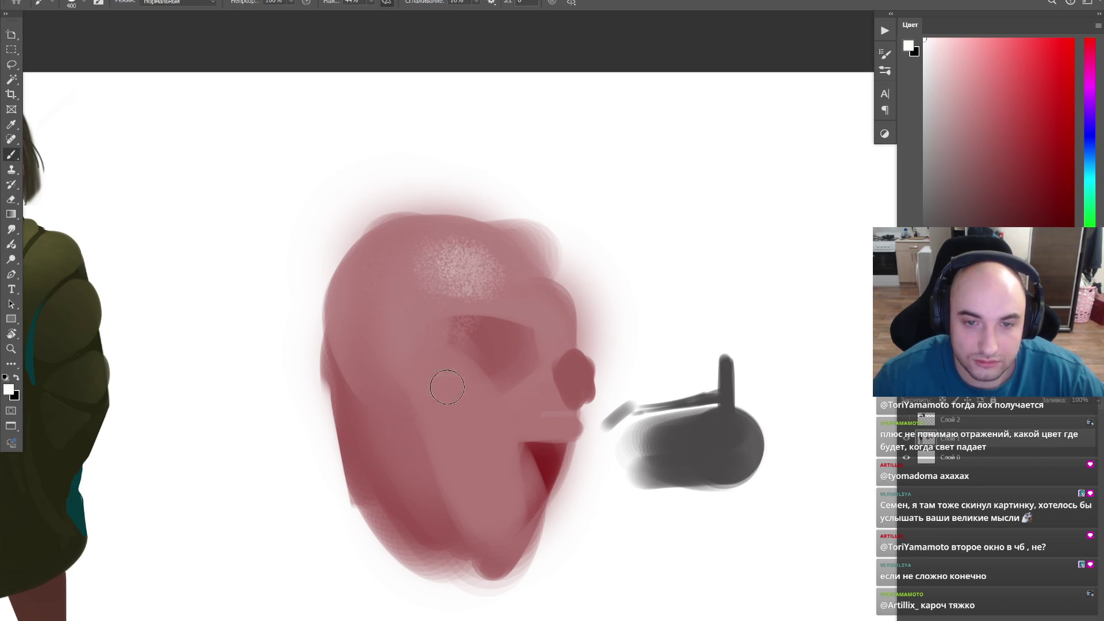
pyautogui.moveTo(457, 397)
pyautogui.mouseDown()
pyautogui.moveTo(430, 364)
pyautogui.moveTo(492, 456)
pyautogui.mouseUp()
pyautogui.moveTo(427, 362); pyautogui.dragTo(509, 442)
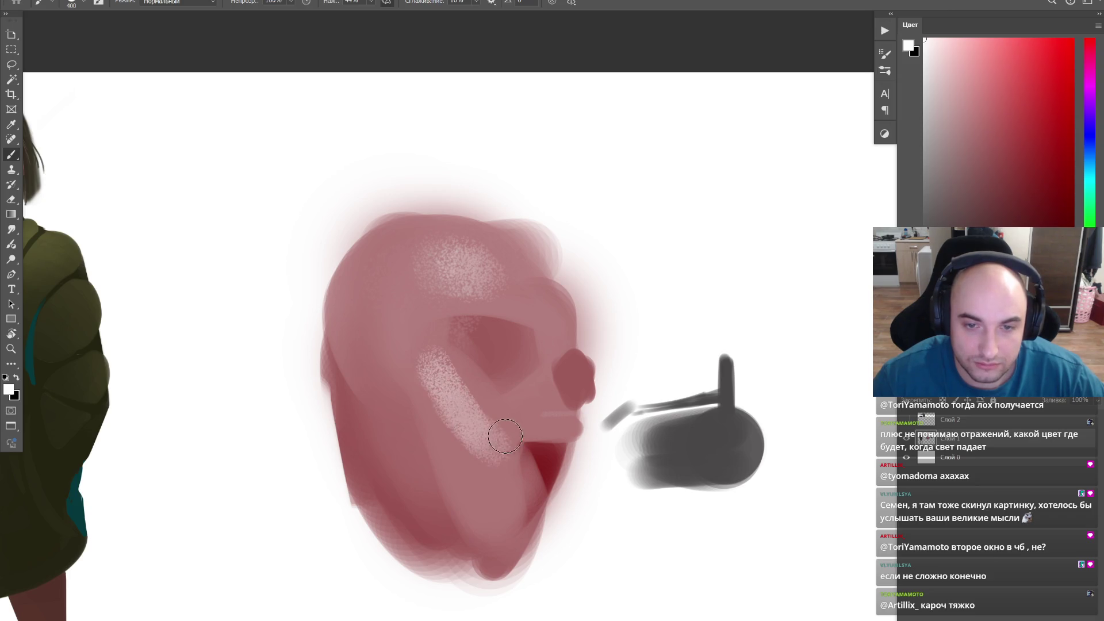
pyautogui.rightClick(512, 433)
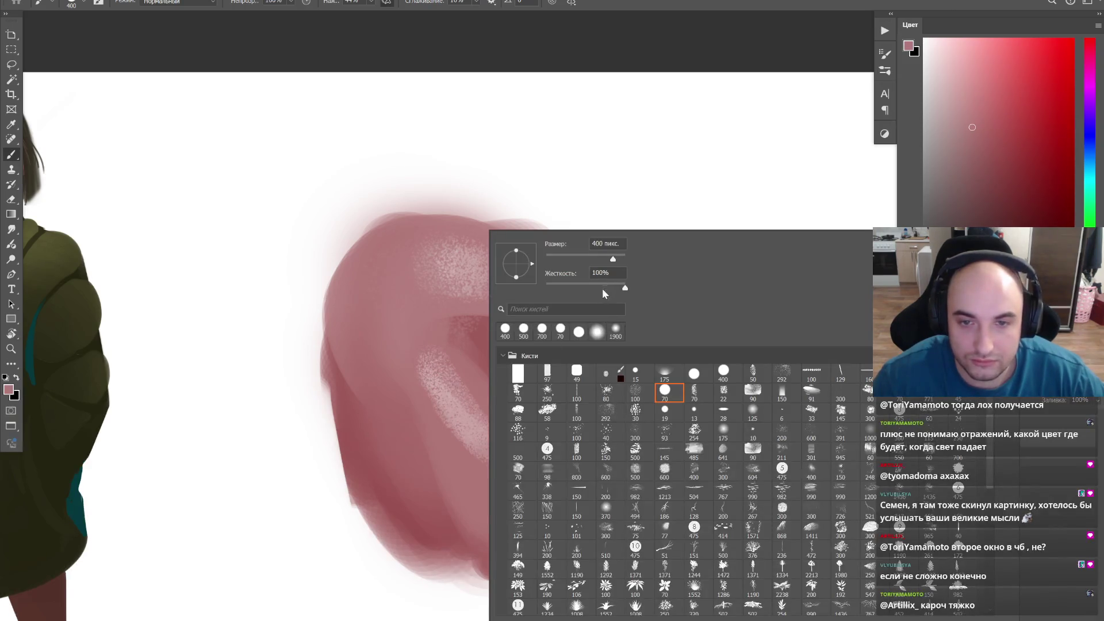
pyautogui.click(551, 266)
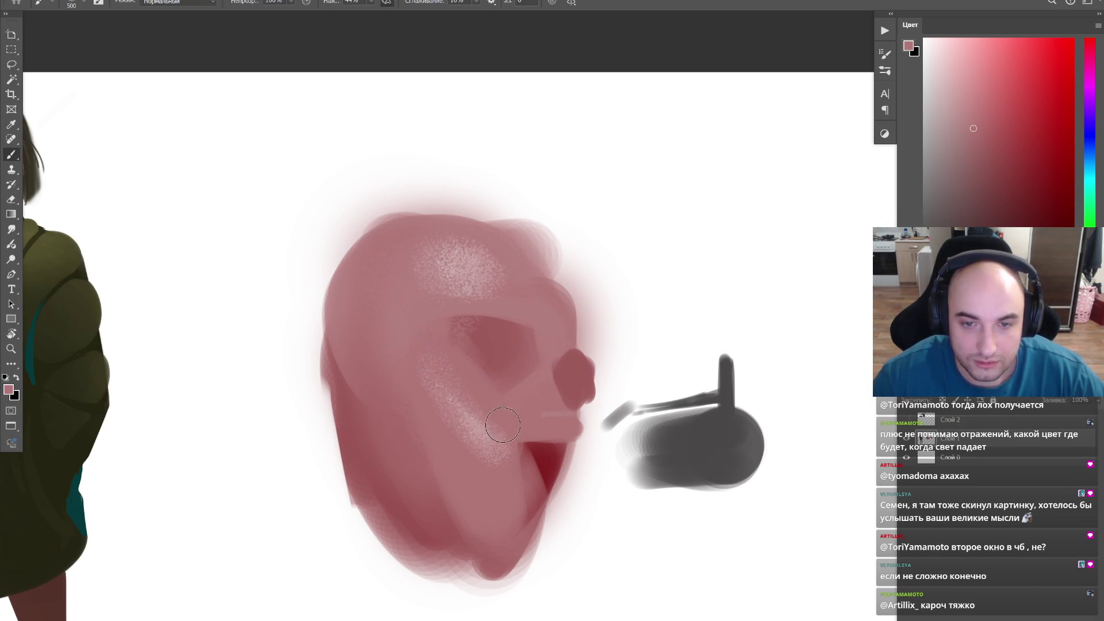
# Step: Try a speckled dark-red stroke below the mouth, then undo and erase it
pyautogui.moveTo(617, 295)
pyautogui.mouseDown()
pyautogui.moveTo(664, 310)
pyautogui.moveTo(663, 277)
pyautogui.moveTo(659, 336)
pyautogui.mouseUp()
pyautogui.keyDown('alt'); pyautogui.click(659, 336); pyautogui.keyUp('alt')
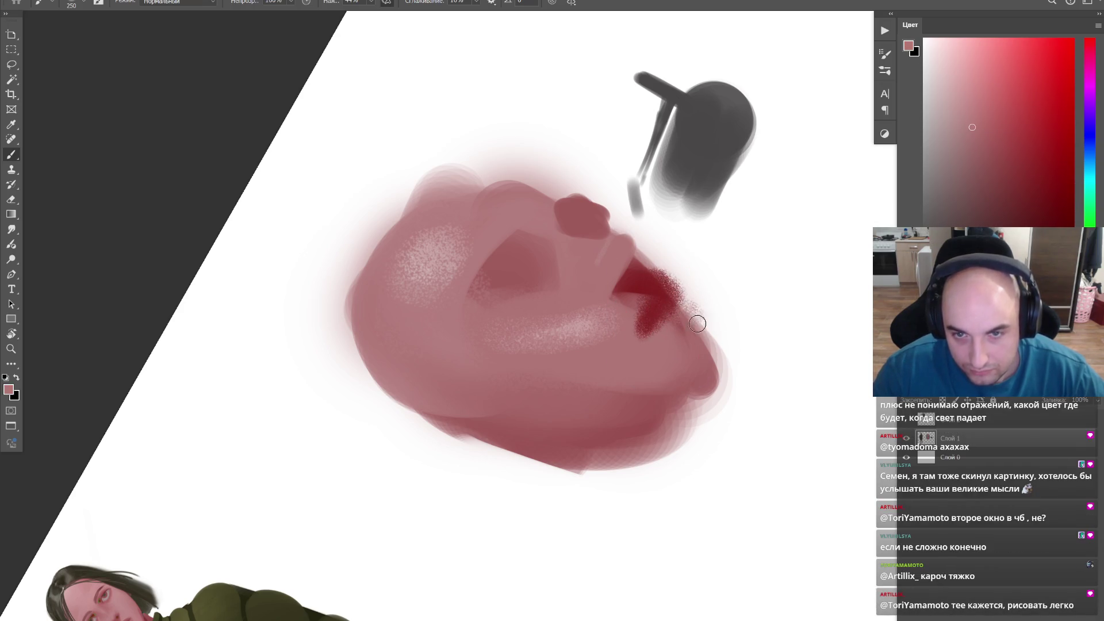
pyautogui.keyDown('alt'); pyautogui.click(663, 313); pyautogui.keyUp('alt')
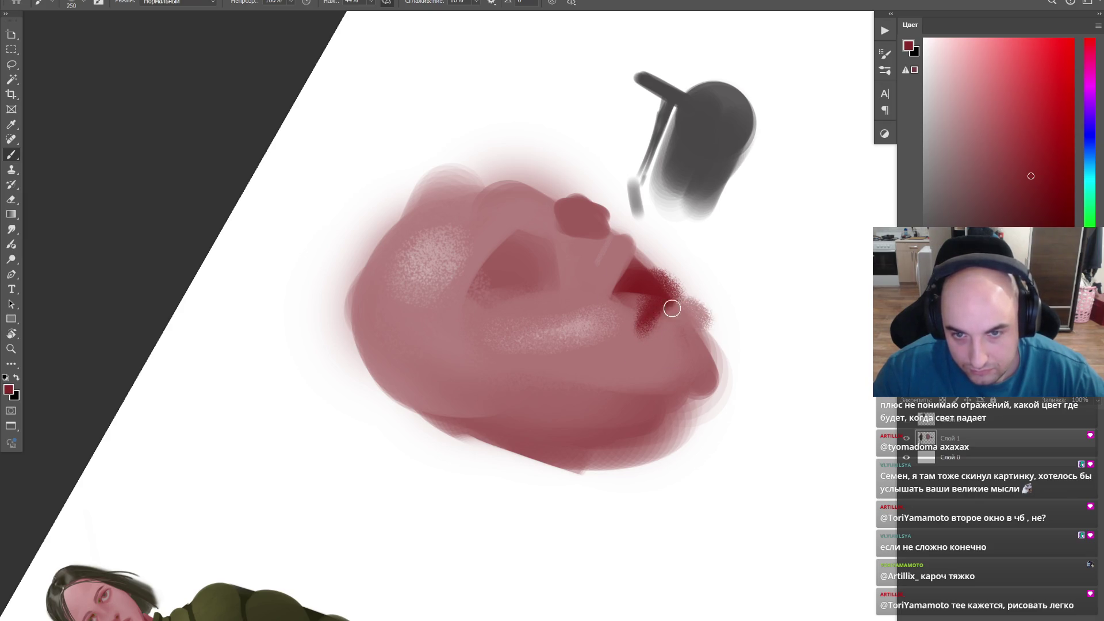
pyautogui.moveTo(693, 304)
pyautogui.mouseDown()
pyautogui.moveTo(673, 452)
pyautogui.moveTo(768, 247)
pyautogui.moveTo(626, 409)
pyautogui.moveTo(544, 377)
pyautogui.mouseUp()
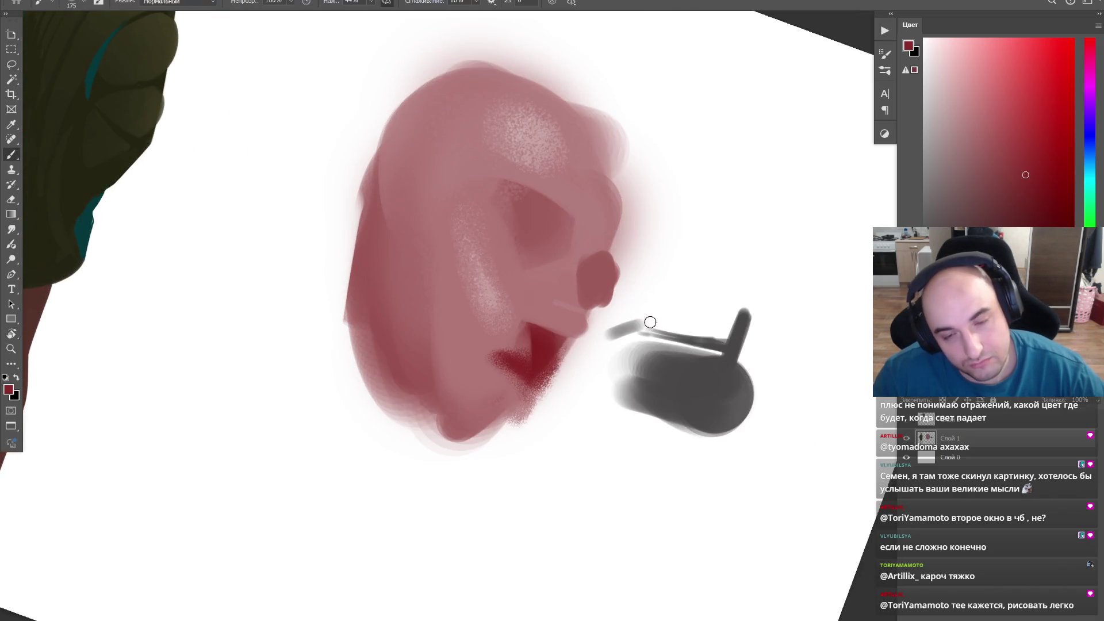
pyautogui.press(']')
pyautogui.press(']')
pyautogui.press(']')
pyautogui.moveTo(469, 512)
pyautogui.mouseDown()
pyautogui.moveTo(578, 443)
pyautogui.moveTo(546, 446)
pyautogui.mouseUp()
pyautogui.hotkey('ctrl', 'z')
pyautogui.moveTo(697, 360); pyautogui.dragTo(702, 401)
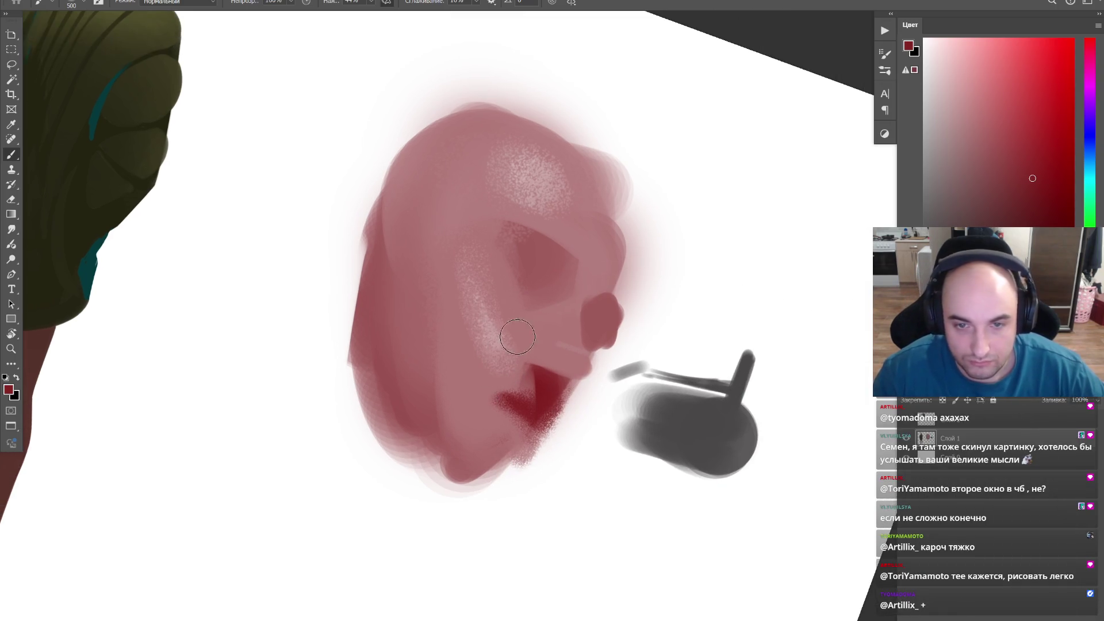
# Step: Zoom in on the girl's face ready to paint
pyautogui.moveTo(579, 241); pyautogui.dragTo(617, 345)
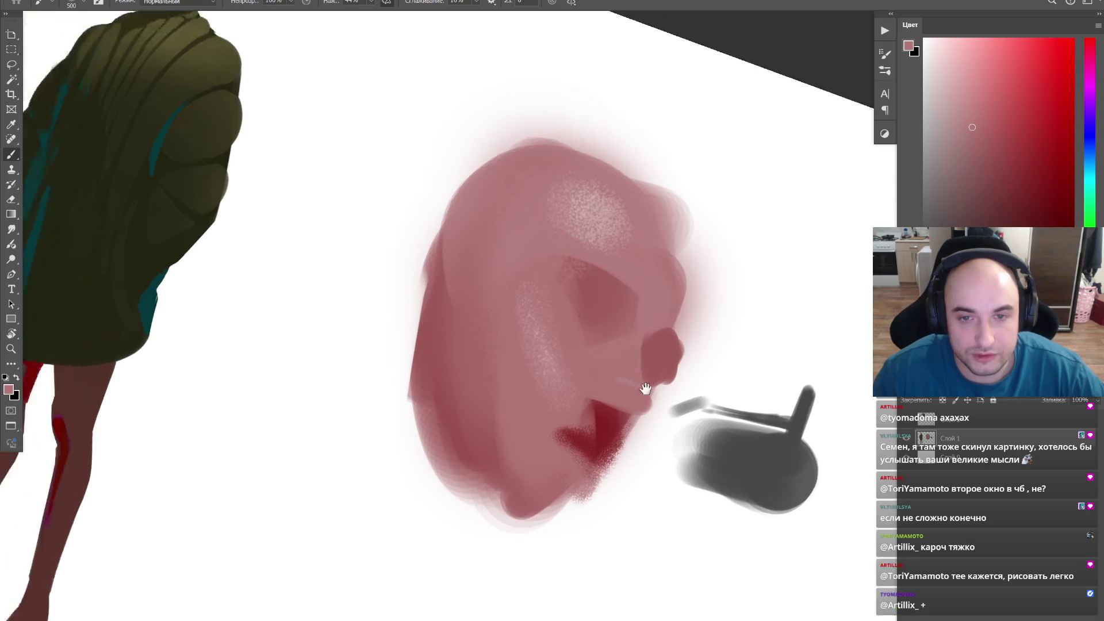
pyautogui.scroll(-5, 615, 345)
pyautogui.scroll(5, 516, 321)
pyautogui.press('b')
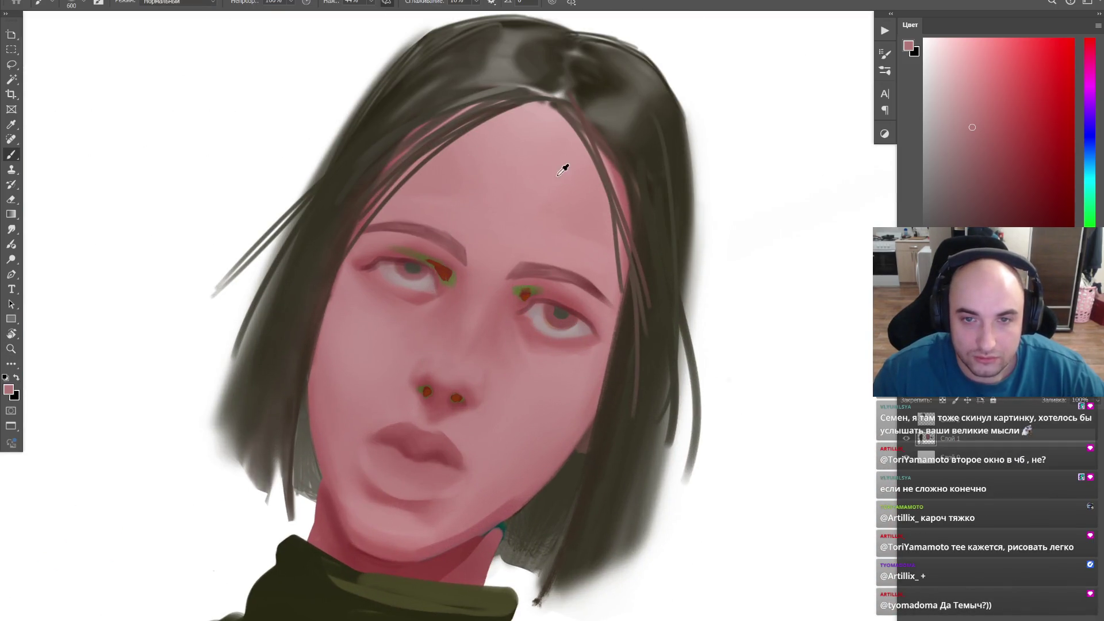
# Step: Pick a near-white colour and paint a small stippled highlight on the forehead
pyautogui.click(960, 83)
pyautogui.click(931, 50)
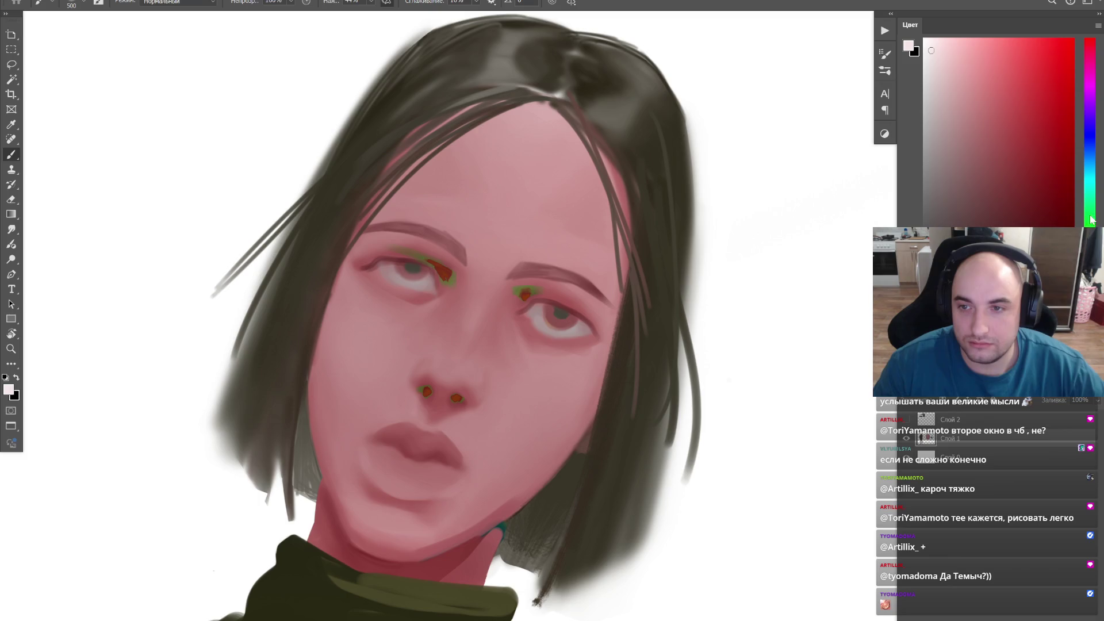
pyautogui.moveTo(1089, 52); pyautogui.dragTo(1089, 167)
pyautogui.press('[')
pyautogui.press('[')
pyautogui.press('[')
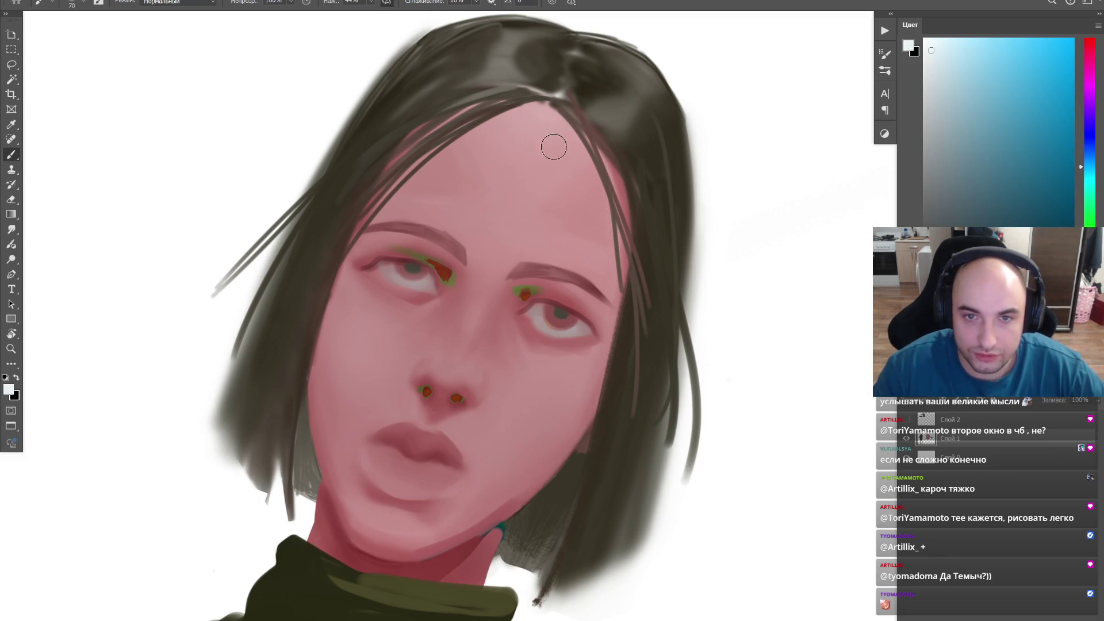
pyautogui.moveTo(557, 151); pyautogui.dragTo(531, 165)
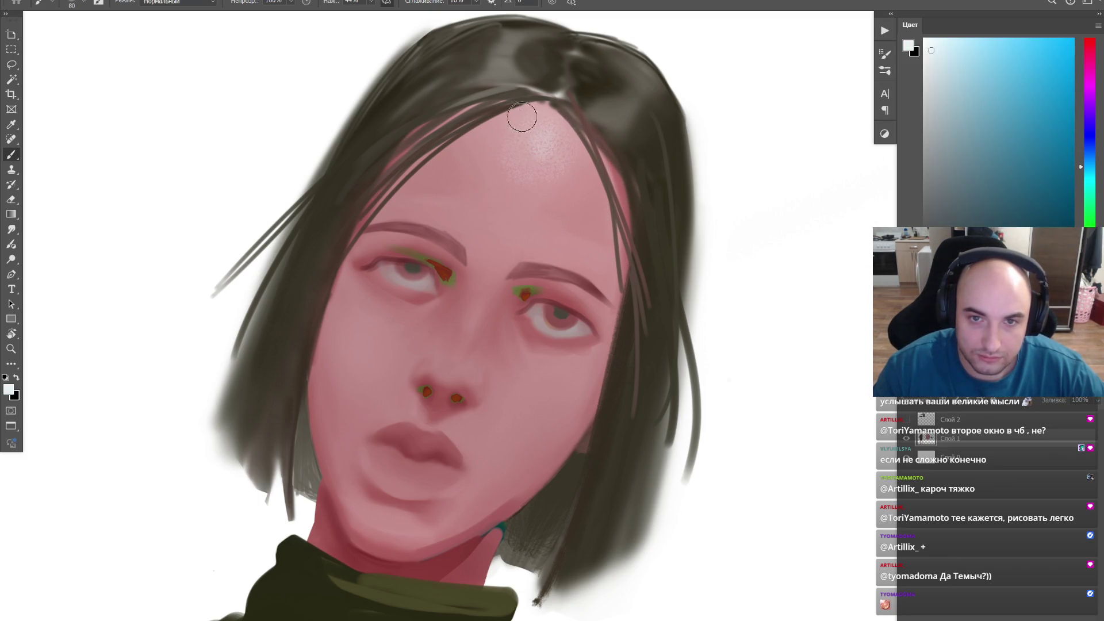
# Step: Re-zoom on the face and rotate the canvas, resetting it upright
pyautogui.press('z')
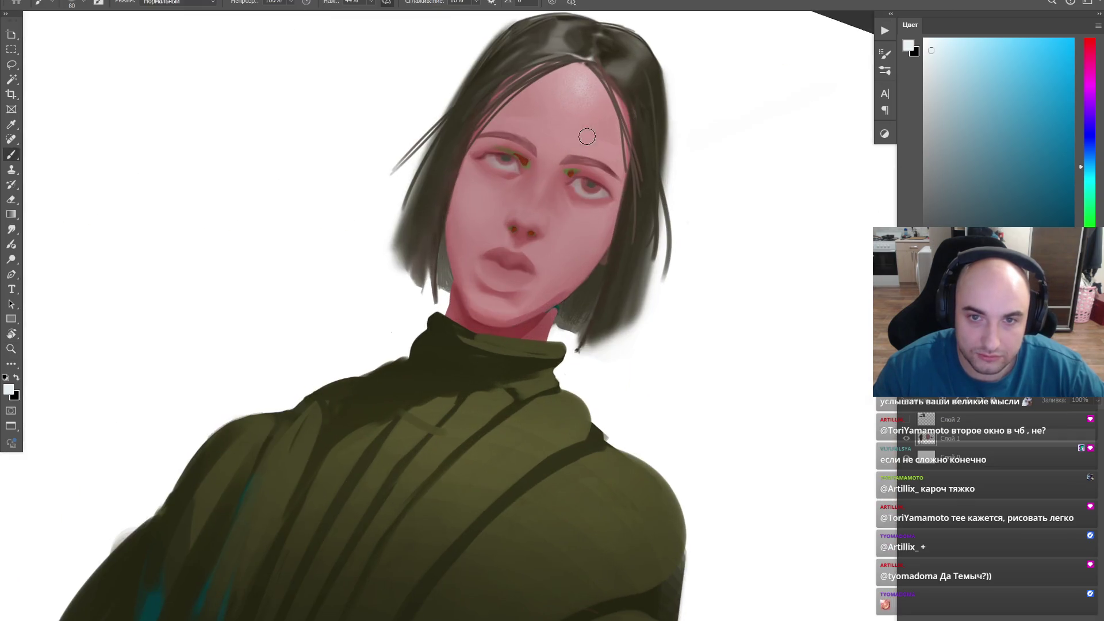
pyautogui.moveTo(571, 109); pyautogui.dragTo(603, 188)
pyautogui.press('b')
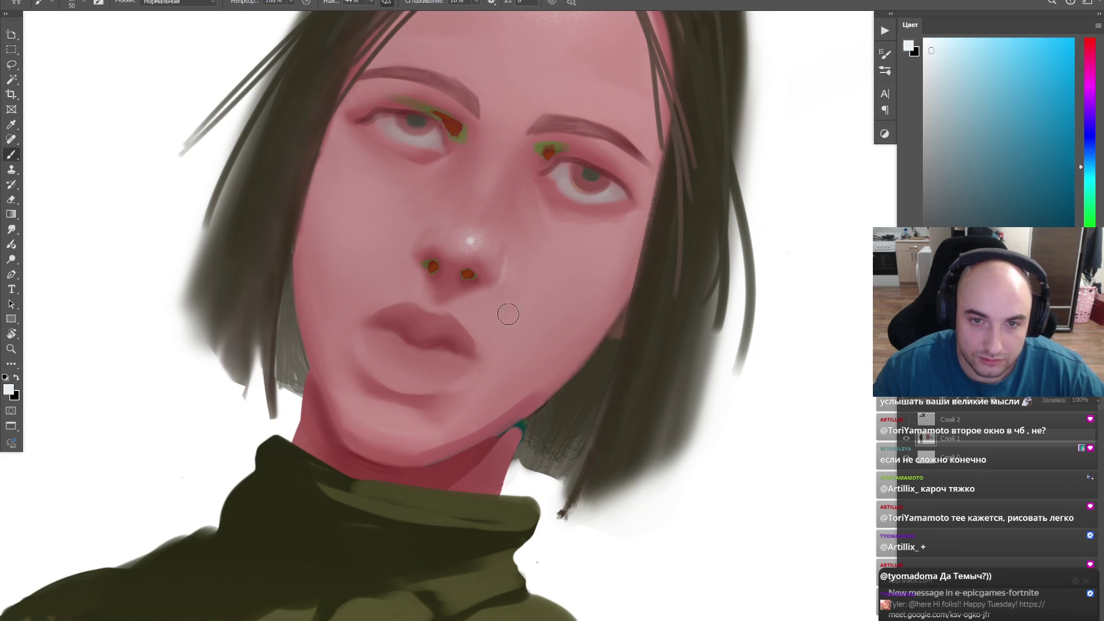
pyautogui.press('r')
pyautogui.moveTo(508, 316); pyautogui.dragTo(569, 190)
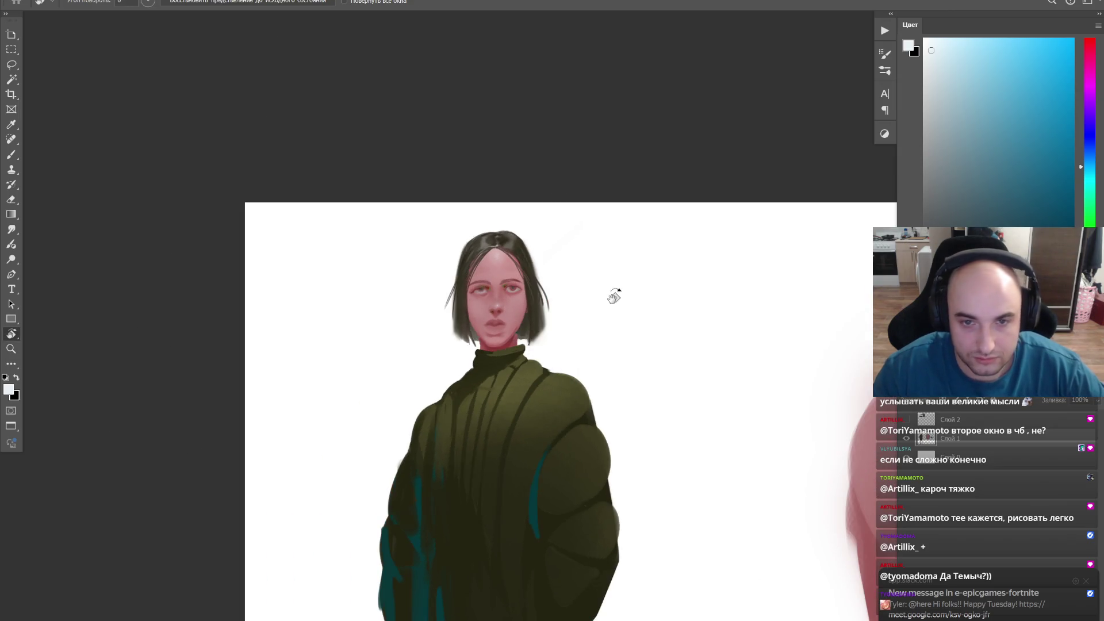
# Step: Zoom onto the head study, choose a different brush and reset colours to black
pyautogui.press('z')
pyautogui.moveTo(570, 268); pyautogui.dragTo(466, 363)
pyautogui.press('b')
pyautogui.rightClick(504, 370)
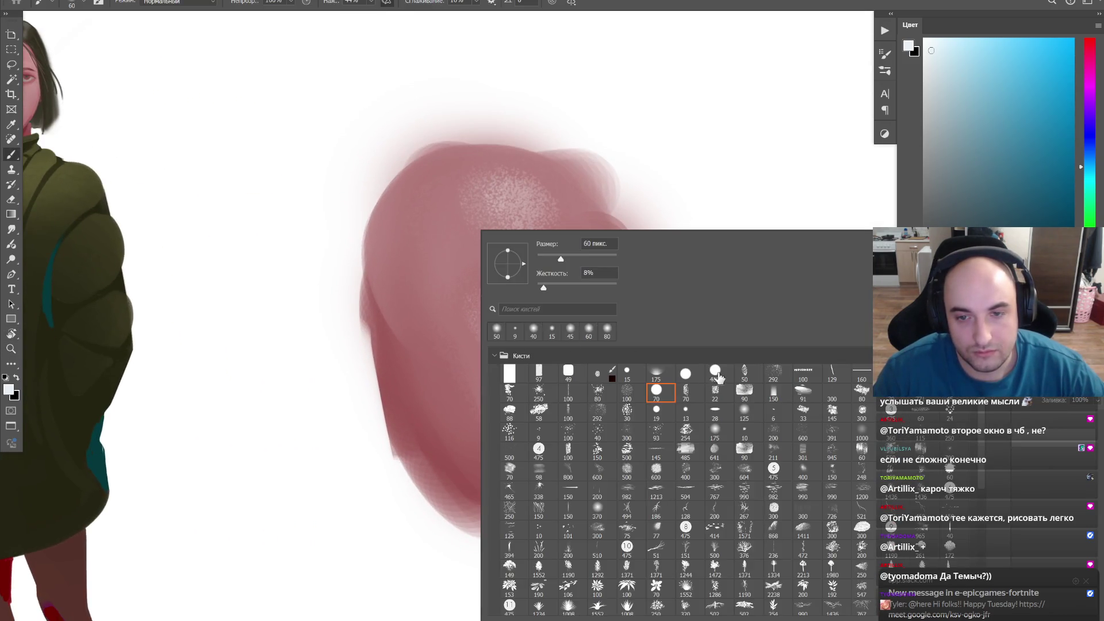
pyautogui.click(688, 386)
pyautogui.press('Return')
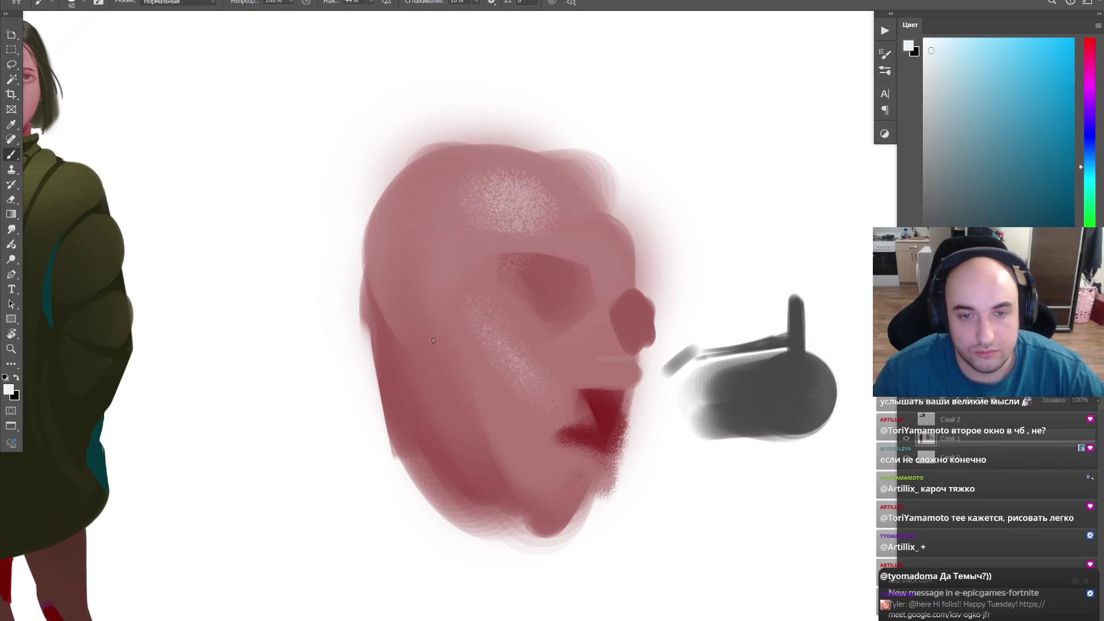
pyautogui.keyDown('alt'); pyautogui.click(401, 374); pyautogui.keyUp('alt')
pyautogui.press('d')
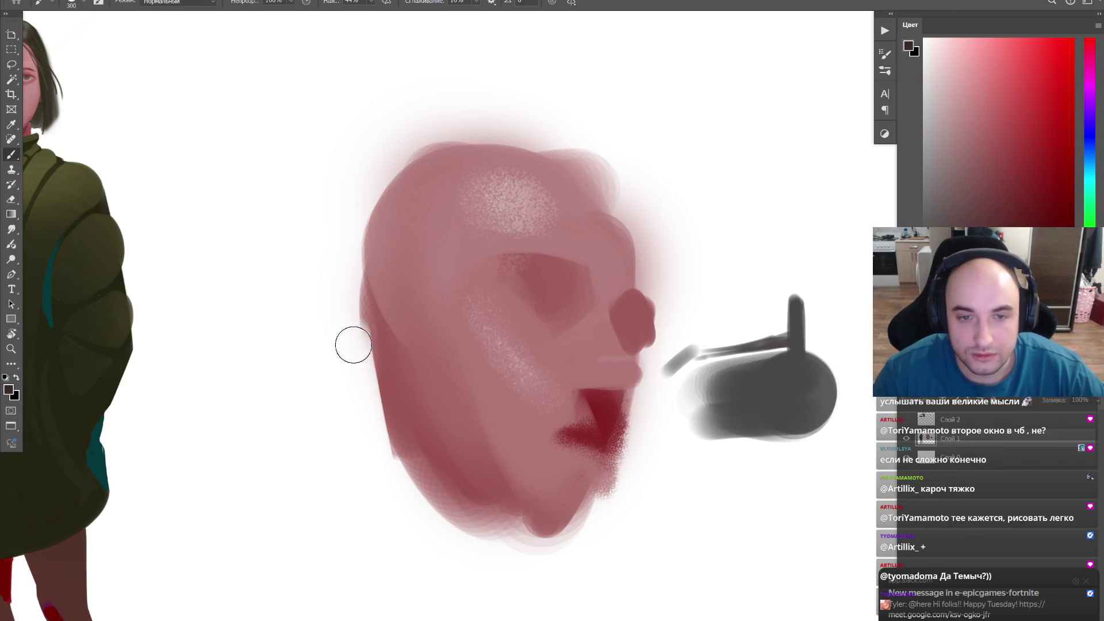
# Step: Test dark strokes over the head study, undoing each one
pyautogui.moveTo(353, 345); pyautogui.dragTo(445, 309)
pyautogui.hotkey('ctrl', 'z')
pyautogui.moveTo(354, 327); pyautogui.dragTo(432, 300)
pyautogui.hotkey('ctrl', 'z')
pyautogui.press('z')
pyautogui.keyDown('alt'); pyautogui.click(603, 326); pyautogui.keyUp('alt')
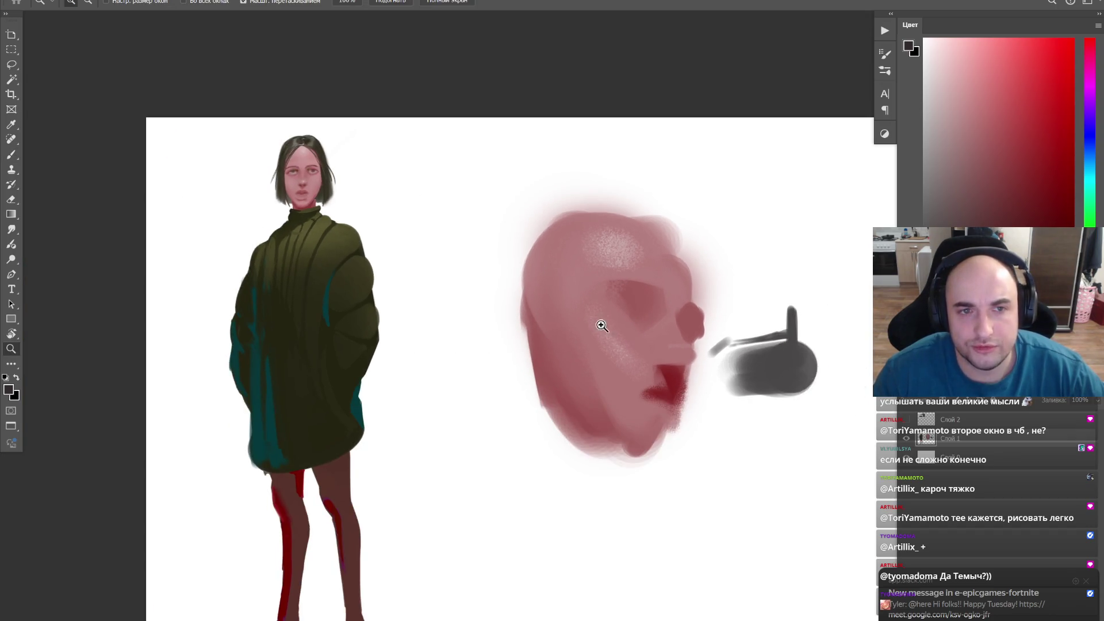
pyautogui.click(488, 282)
pyautogui.press('b')
pyautogui.keyDown('alt'); pyautogui.click(219, 72); pyautogui.keyUp('alt')
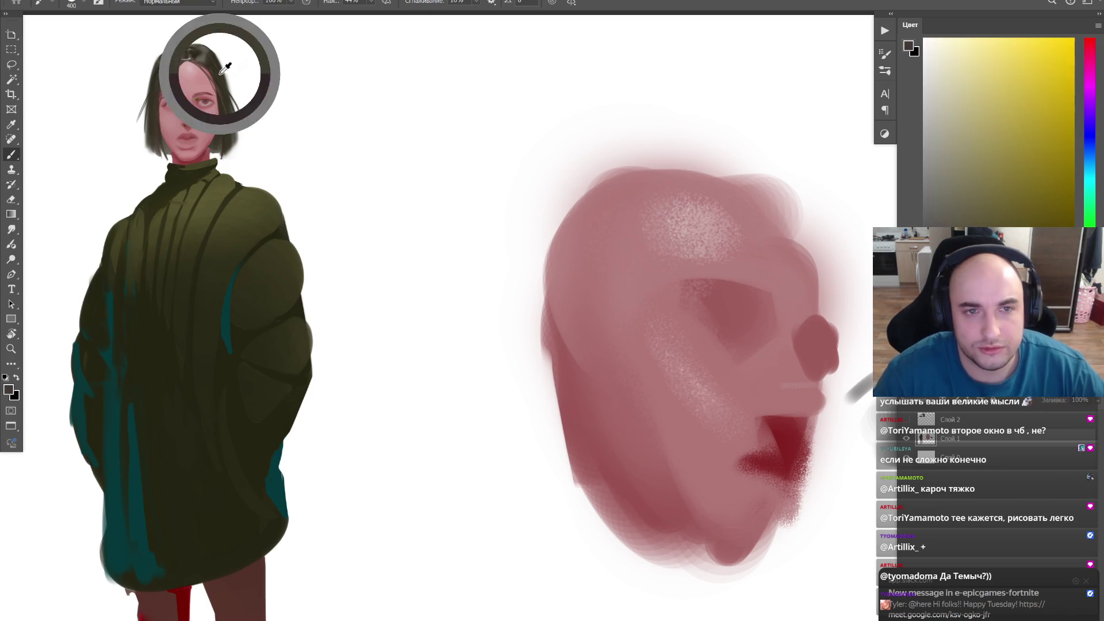
pyautogui.moveTo(718, 208); pyautogui.dragTo(476, 395)
pyautogui.hotkey('ctrl', 'z')
# Step: Erase a curved notch from the head's lower-left jaw
pyautogui.press('e')
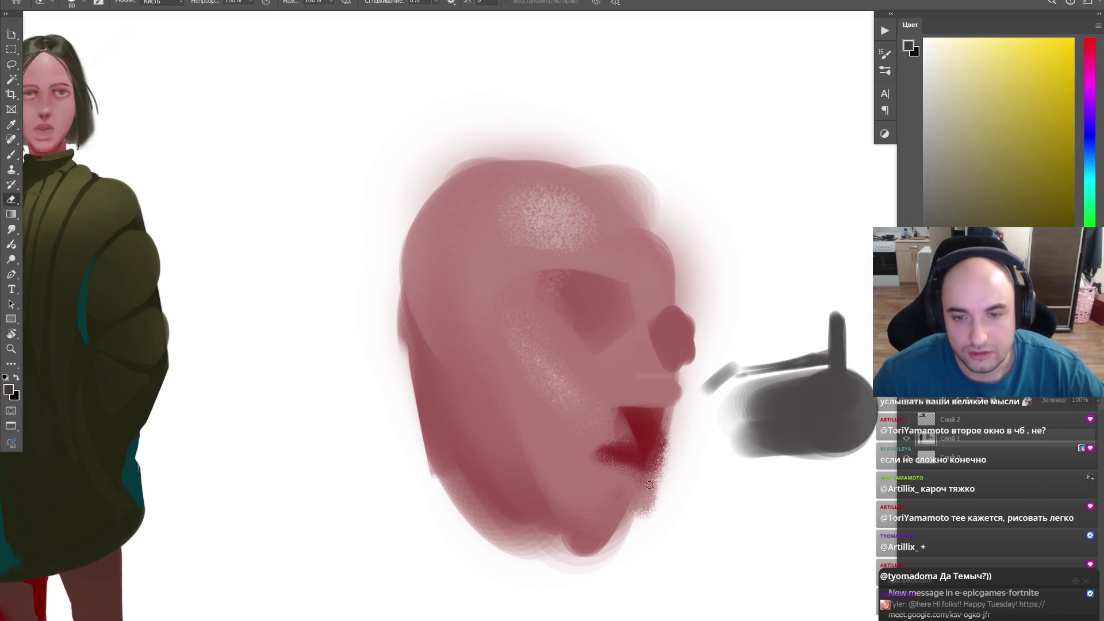
pyautogui.moveTo(431, 481); pyautogui.dragTo(481, 522)
pyautogui.press('b')
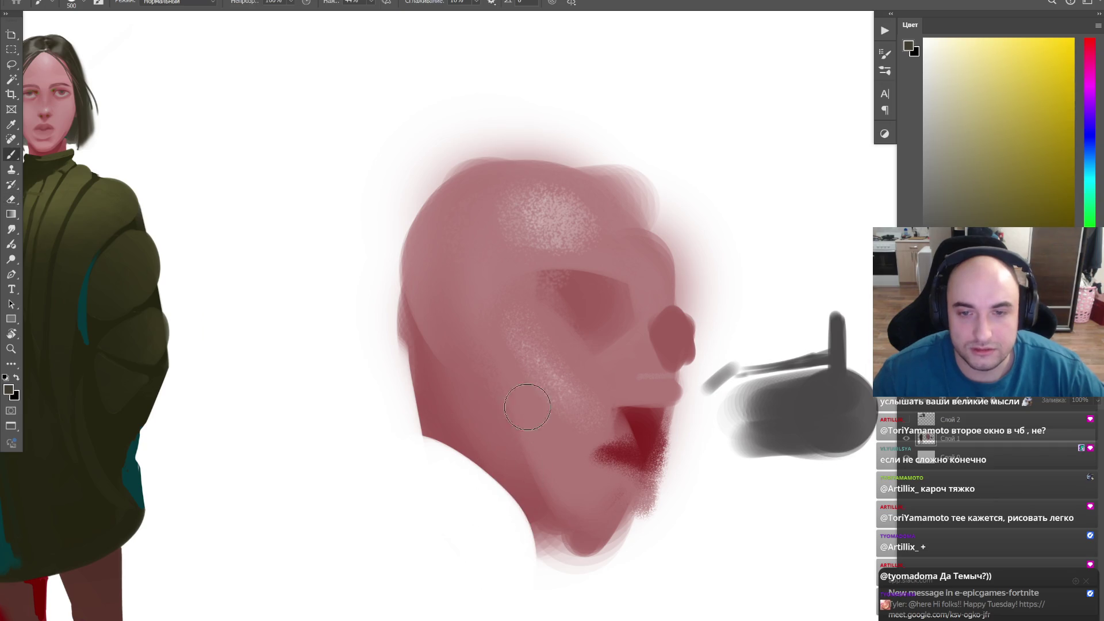
pyautogui.moveTo(713, 440); pyautogui.dragTo(636, 333)
pyautogui.press(']')
pyautogui.press(']')
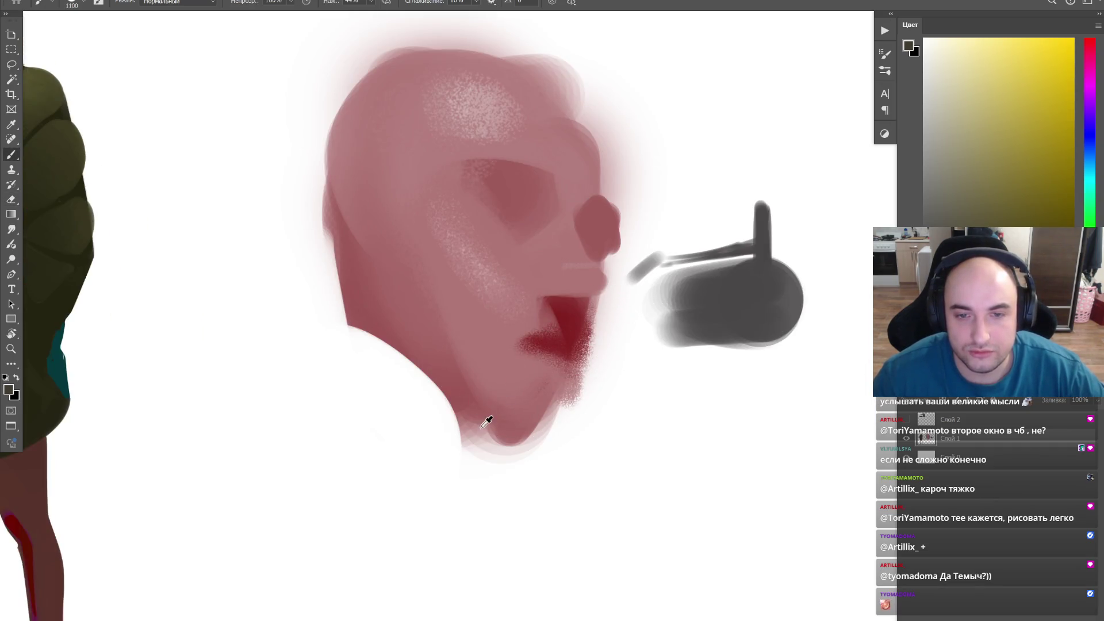
# Step: Try pink strokes and a small dab below the jaw, undoing them
pyautogui.keyDown('alt'); pyautogui.click(472, 400); pyautogui.keyUp('alt')
pyautogui.moveTo(621, 412); pyautogui.dragTo(695, 402)
pyautogui.hotkey('ctrl', 'z')
pyautogui.press('[')
pyautogui.press('[')
pyautogui.press('[')
pyautogui.moveTo(634, 429)
pyautogui.mouseDown()
pyautogui.moveTo(660, 410)
pyautogui.moveTo(628, 428)
pyautogui.moveTo(664, 458)
pyautogui.moveTo(647, 487)
pyautogui.mouseUp()
pyautogui.hotkey('ctrl', 'z')
pyautogui.hotkey('ctrl', 'z')
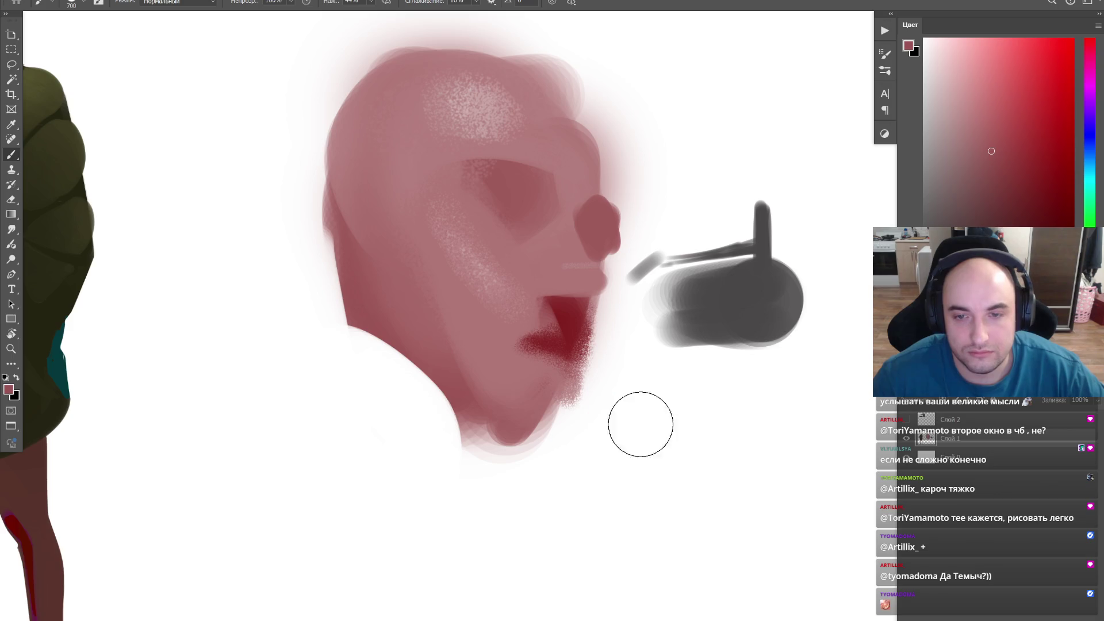
# Step: Paint the pink fist and forearm strokes beneath the head study's mouth
pyautogui.moveTo(552, 364)
pyautogui.mouseDown()
pyautogui.moveTo(647, 369)
pyautogui.moveTo(541, 507)
pyautogui.moveTo(555, 502)
pyautogui.mouseUp()
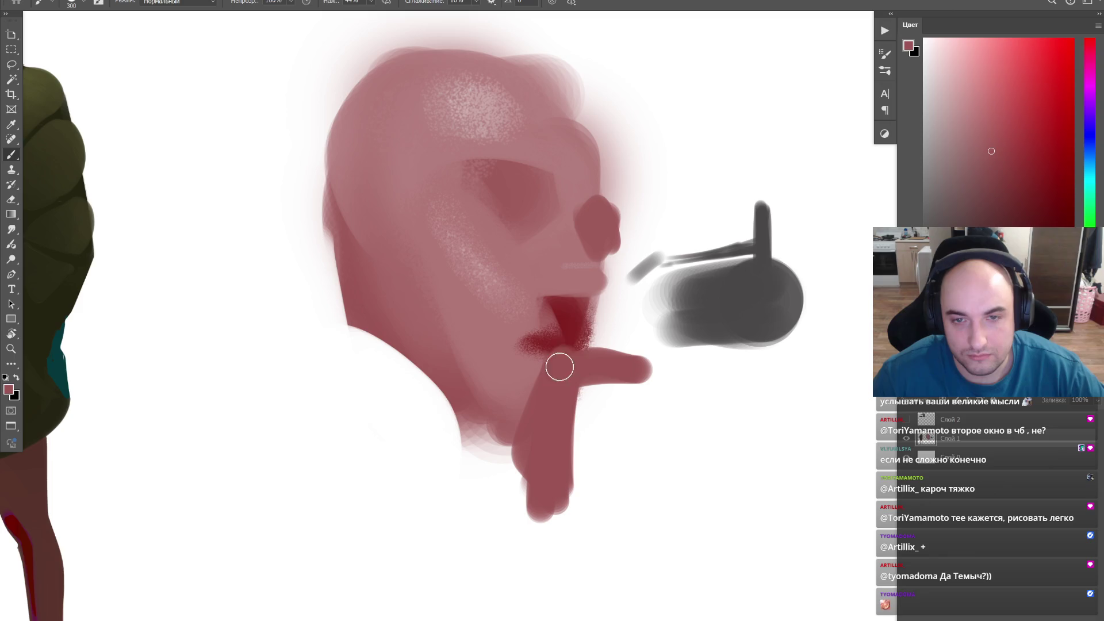
pyautogui.moveTo(591, 416)
pyautogui.mouseDown()
pyautogui.moveTo(624, 473)
pyautogui.moveTo(639, 414)
pyautogui.moveTo(661, 407)
pyautogui.mouseUp()
# Step: Paint the revolver's dark grey grip across the fist and a thin barrel toward the lips
pyautogui.keyDown('alt'); pyautogui.click(698, 317); pyautogui.keyUp('alt')
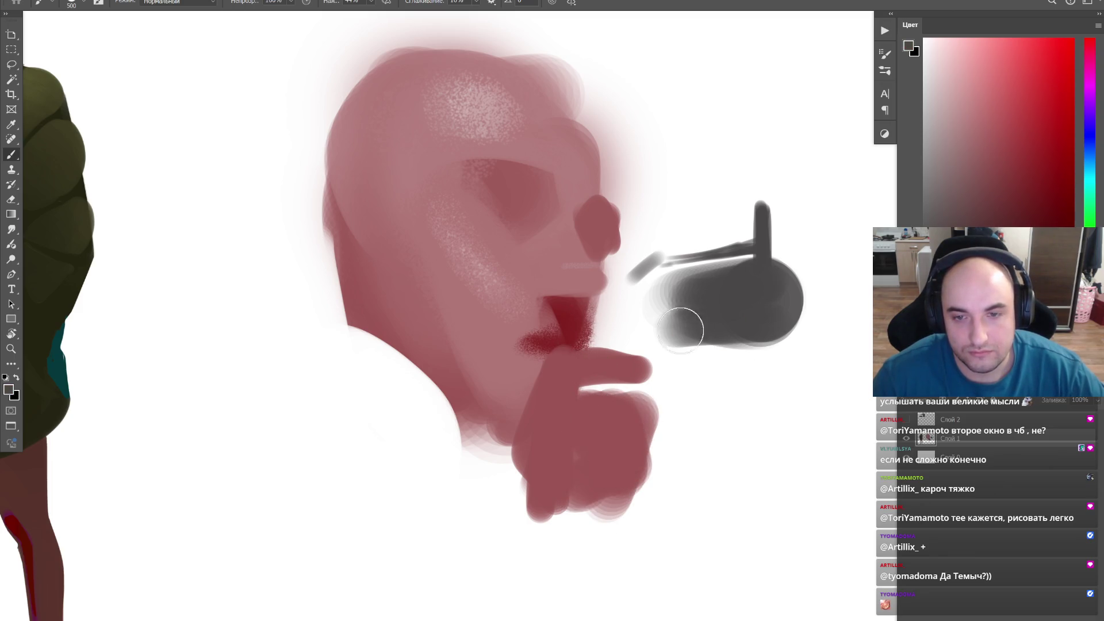
pyautogui.press('[')
pyautogui.press('[')
pyautogui.press('[')
pyautogui.moveTo(580, 393)
pyautogui.mouseDown()
pyautogui.moveTo(659, 392)
pyautogui.moveTo(635, 373)
pyautogui.moveTo(638, 383)
pyautogui.mouseUp()
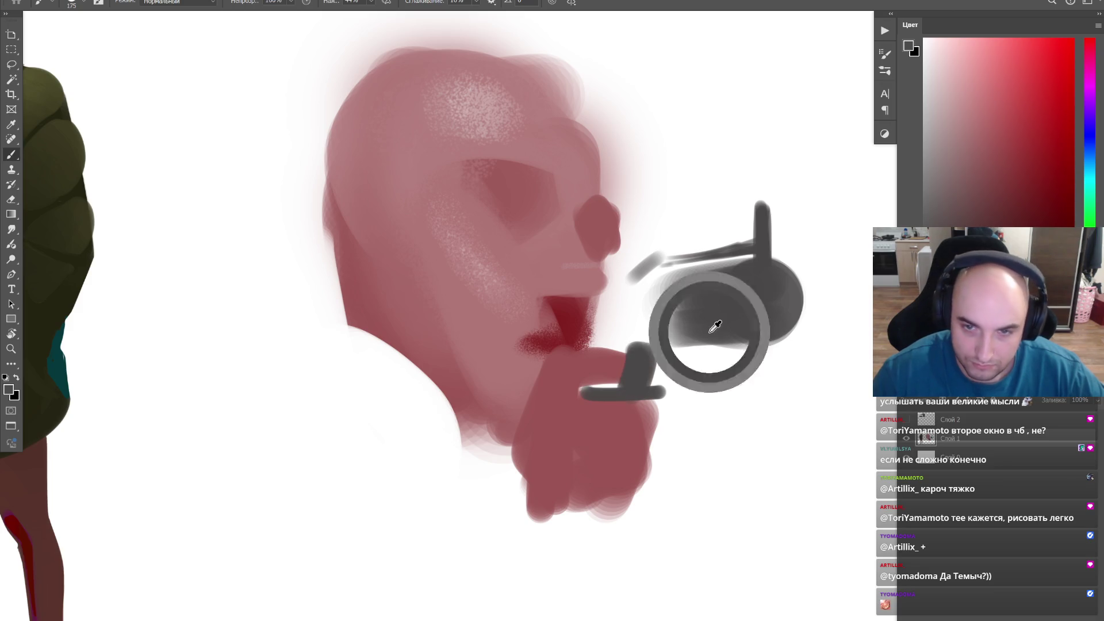
pyautogui.moveTo(715, 338); pyautogui.dragTo(616, 337)
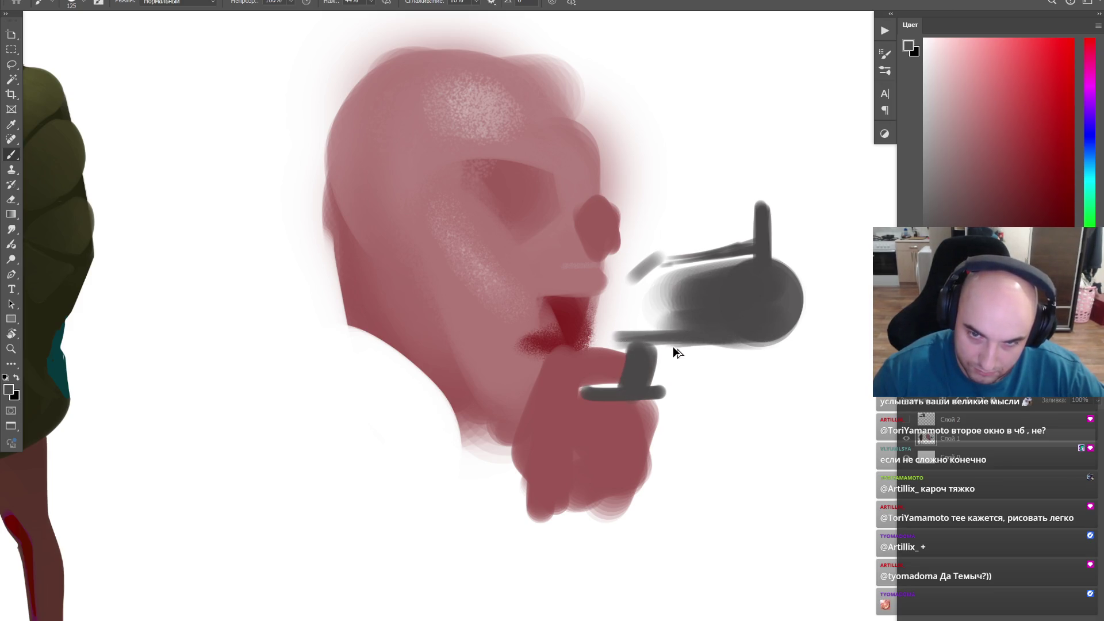
pyautogui.hotkey('ctrl', 'z')
pyautogui.moveTo(722, 337); pyautogui.dragTo(617, 338)
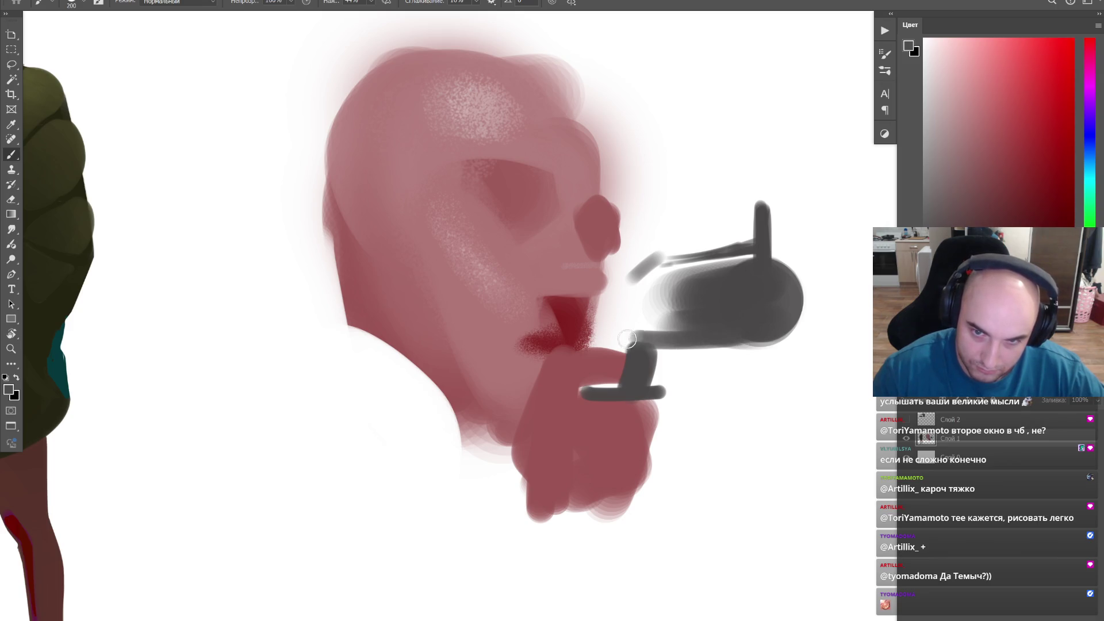
pyautogui.moveTo(646, 377); pyautogui.dragTo(630, 421)
# Step: Cover stray grip strokes and fill the chin area left of the hand with skin red
pyautogui.keyDown('alt'); pyautogui.click(615, 366); pyautogui.keyUp('alt')
pyautogui.moveTo(614, 371)
pyautogui.mouseDown()
pyautogui.moveTo(605, 387)
pyautogui.moveTo(569, 365)
pyautogui.mouseUp()
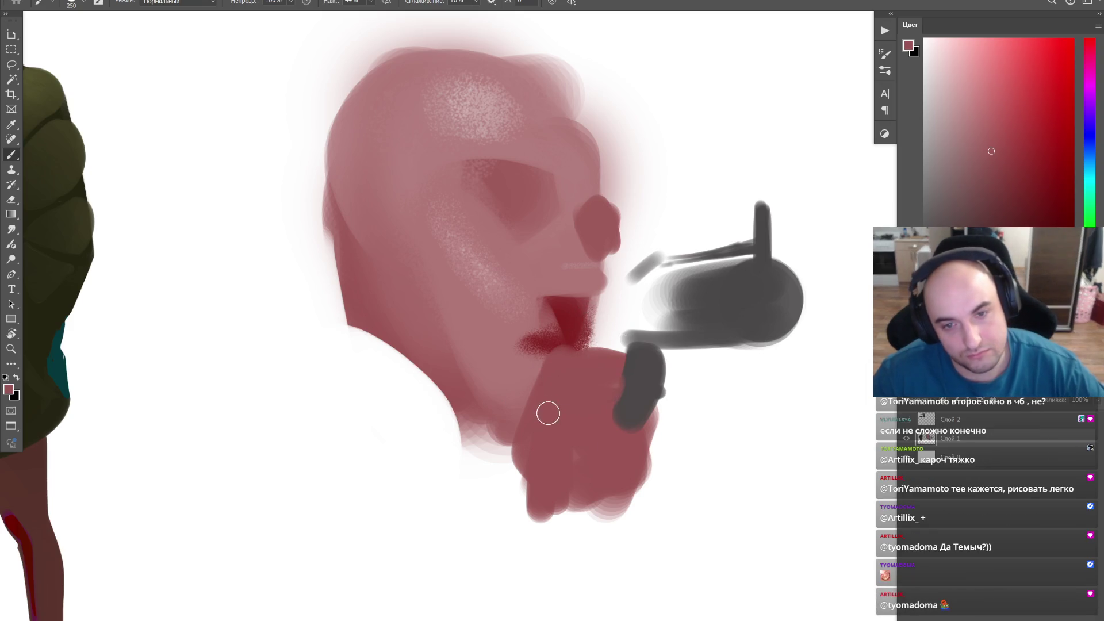
pyautogui.press(']')
pyautogui.press(']')
pyautogui.moveTo(535, 422)
pyautogui.mouseDown()
pyautogui.moveTo(488, 388)
pyautogui.moveTo(538, 469)
pyautogui.moveTo(461, 387)
pyautogui.moveTo(483, 426)
pyautogui.mouseUp()
pyautogui.moveTo(557, 352)
pyautogui.mouseDown()
pyautogui.moveTo(404, 338)
pyautogui.moveTo(460, 399)
pyautogui.moveTo(487, 405)
pyautogui.mouseUp()
pyautogui.press('l')
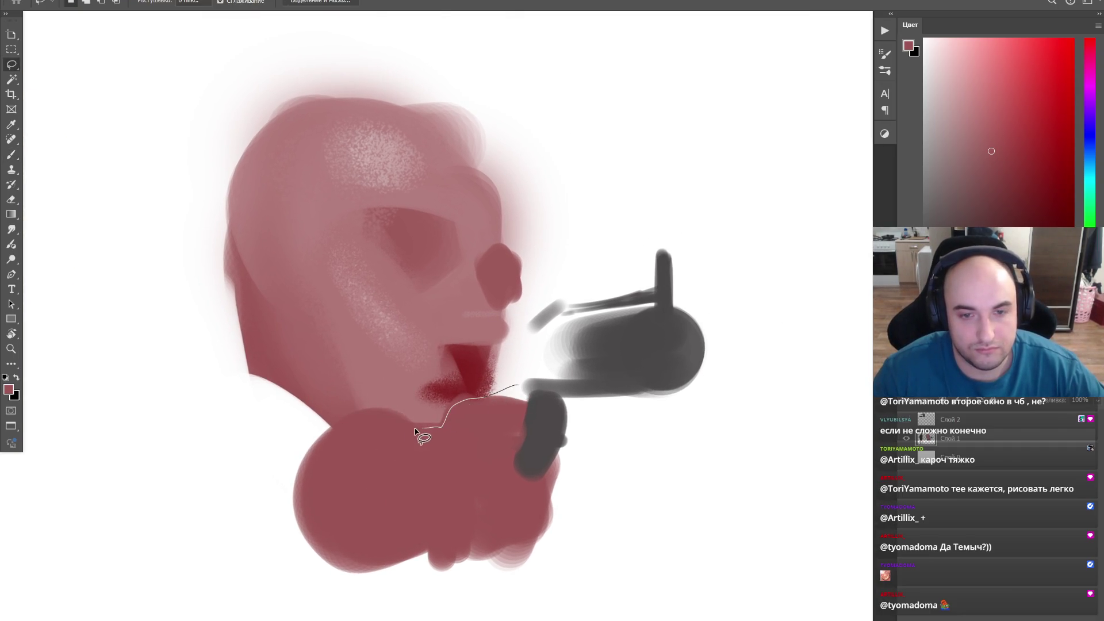
pyautogui.moveTo(321, 452)
pyautogui.mouseDown()
pyautogui.moveTo(598, 173)
pyautogui.moveTo(513, 320)
pyautogui.moveTo(517, 385)
pyautogui.mouseUp()
pyautogui.hotkey('ctrl', 't')
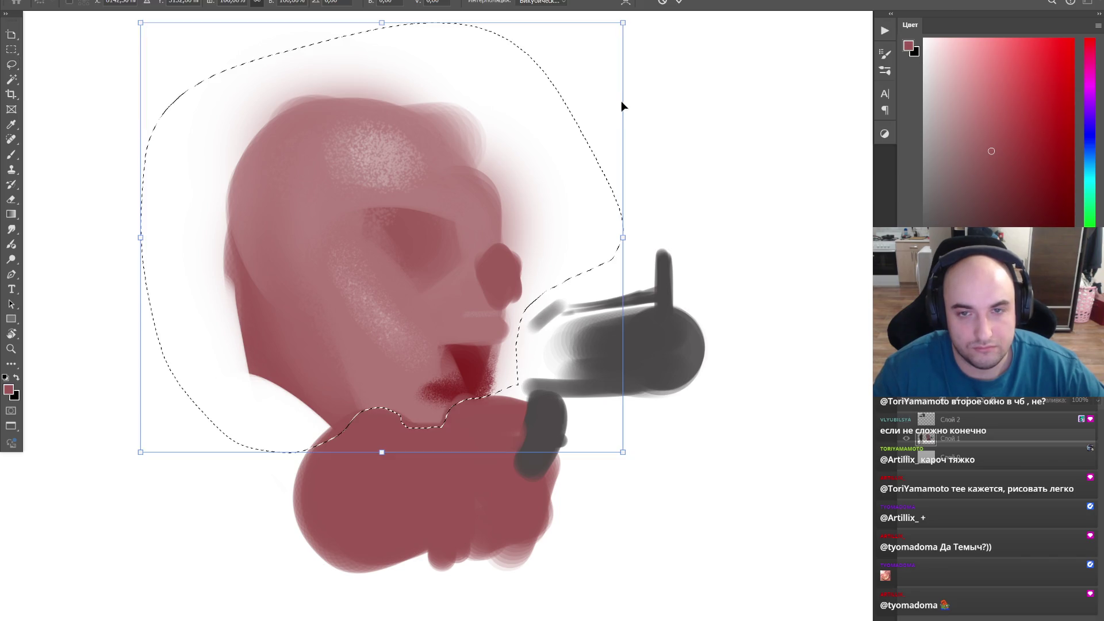
pyautogui.moveTo(628, 26); pyautogui.dragTo(496, 142)
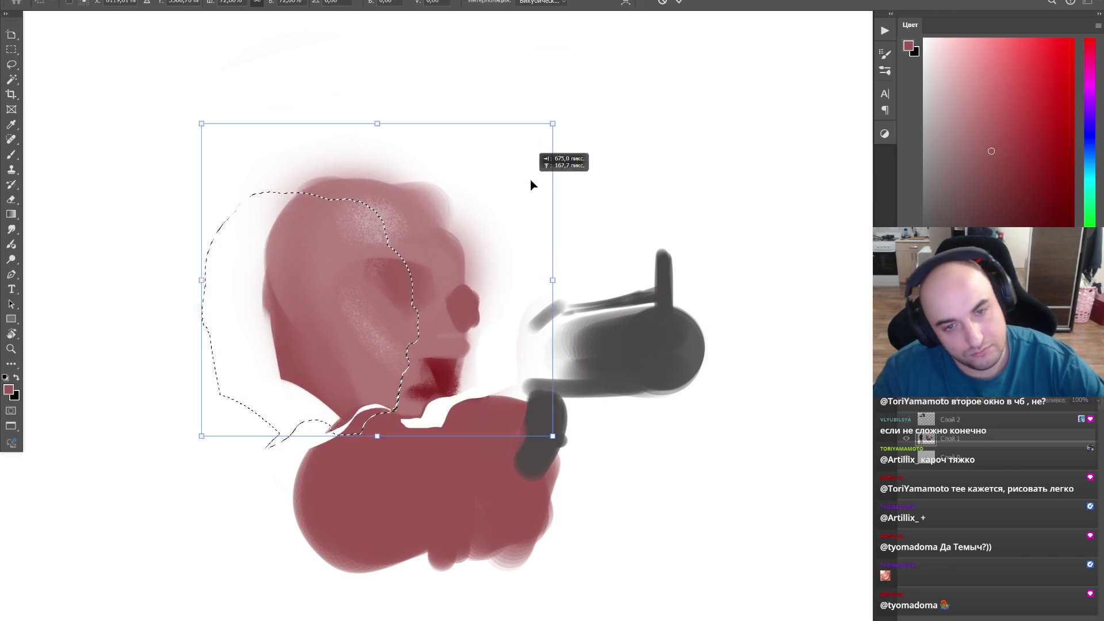
pyautogui.moveTo(465, 195); pyautogui.dragTo(544, 189)
pyautogui.moveTo(604, 121); pyautogui.dragTo(630, 141)
pyautogui.press('Return')
pyautogui.hotkey('ctrl', 'd')
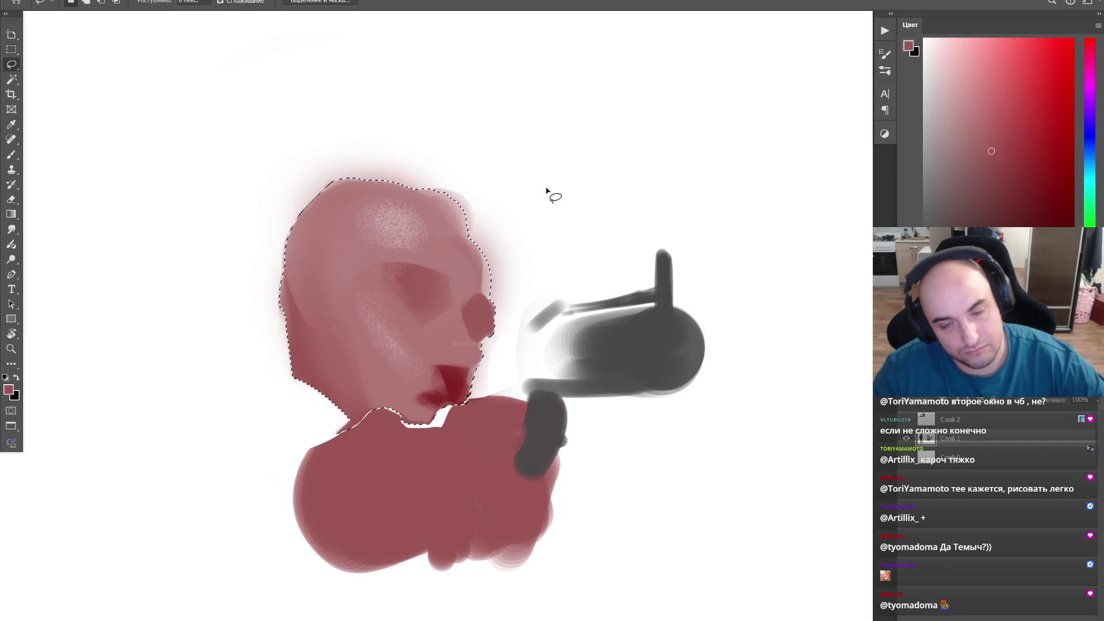
pyautogui.press('b')
pyautogui.press('e')
pyautogui.moveTo(451, 583); pyautogui.dragTo(544, 565)
pyautogui.moveTo(496, 474); pyautogui.dragTo(518, 442)
pyautogui.press('b')
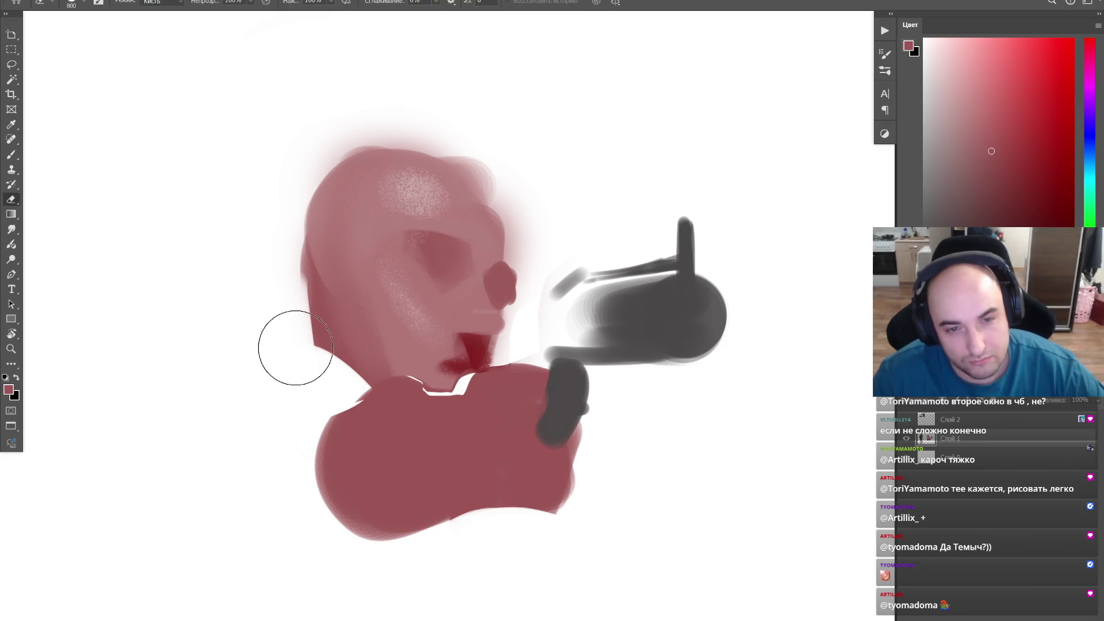
pyautogui.moveTo(484, 505); pyautogui.dragTo(464, 454)
pyautogui.hotkey('ctrl', 'z')
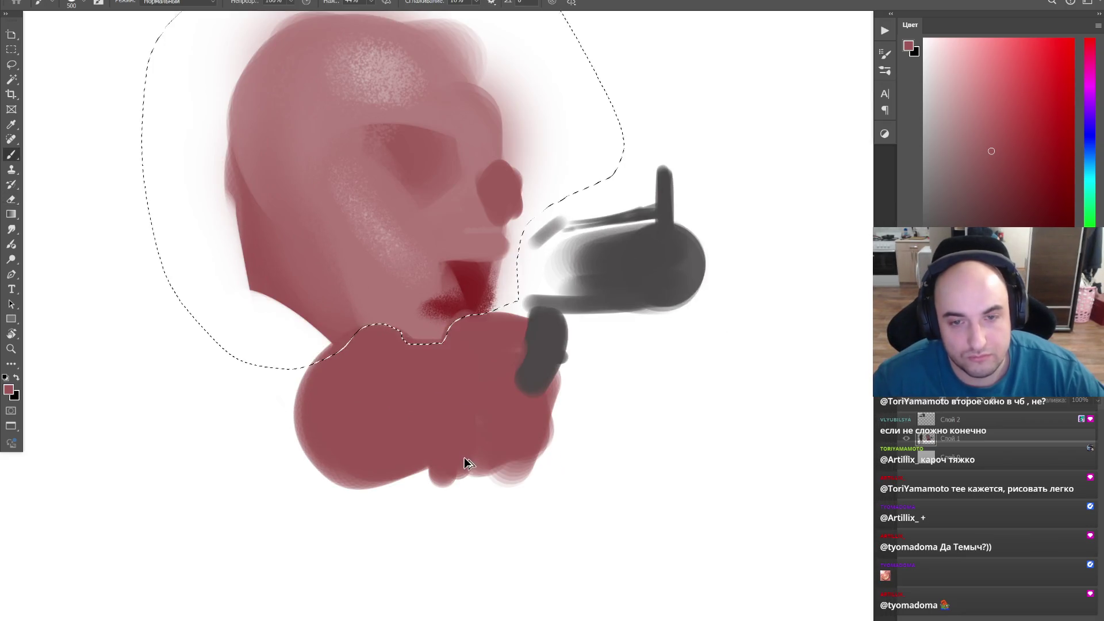
pyautogui.hotkey('ctrl', 'z')
pyautogui.hotkey('ctrl', 'z')
# Step: Repaint the head study's arm as a wider, more vertical stroke after discarding straight attempts
pyautogui.keyDown('shift'); pyautogui.click(358, 616); pyautogui.keyUp('shift')
pyautogui.hotkey('ctrl', 'z')
pyautogui.keyDown('shift'); pyautogui.click(424, 617); pyautogui.keyUp('shift')
pyautogui.scroll(-3, 431, 375)
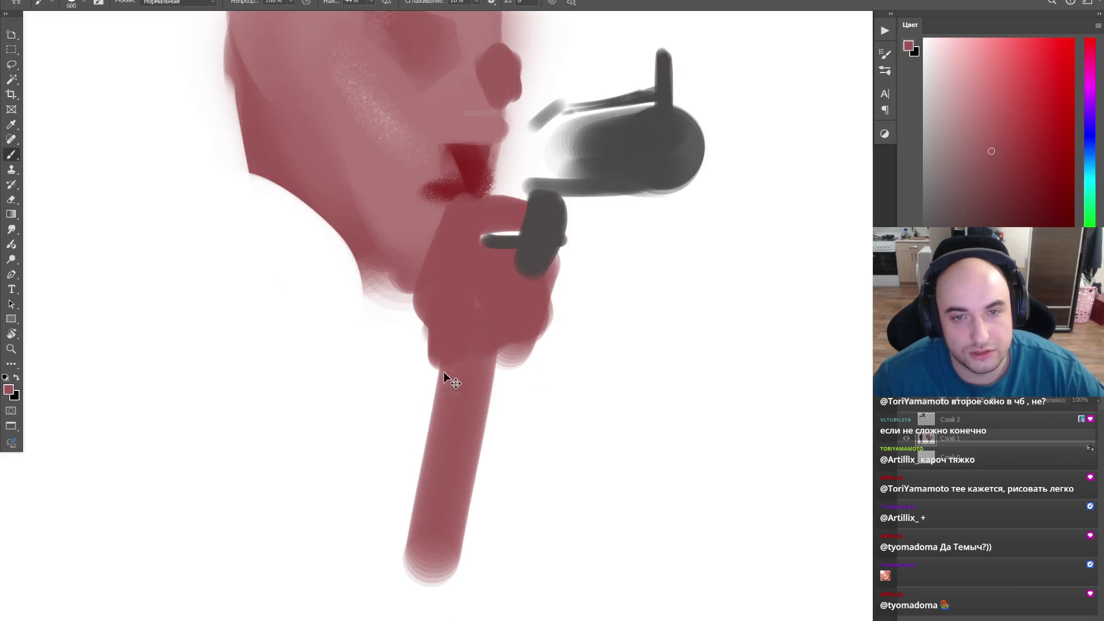
pyautogui.hotkey('ctrl', 'z')
pyautogui.click(460, 370)
pyautogui.keyDown('shift'); pyautogui.click(349, 595); pyautogui.keyUp('shift')
pyautogui.hotkey('ctrl', 'z')
pyautogui.moveTo(447, 373)
pyautogui.mouseDown()
pyautogui.moveTo(394, 451)
pyautogui.moveTo(380, 604)
pyautogui.moveTo(304, 469)
pyautogui.mouseUp()
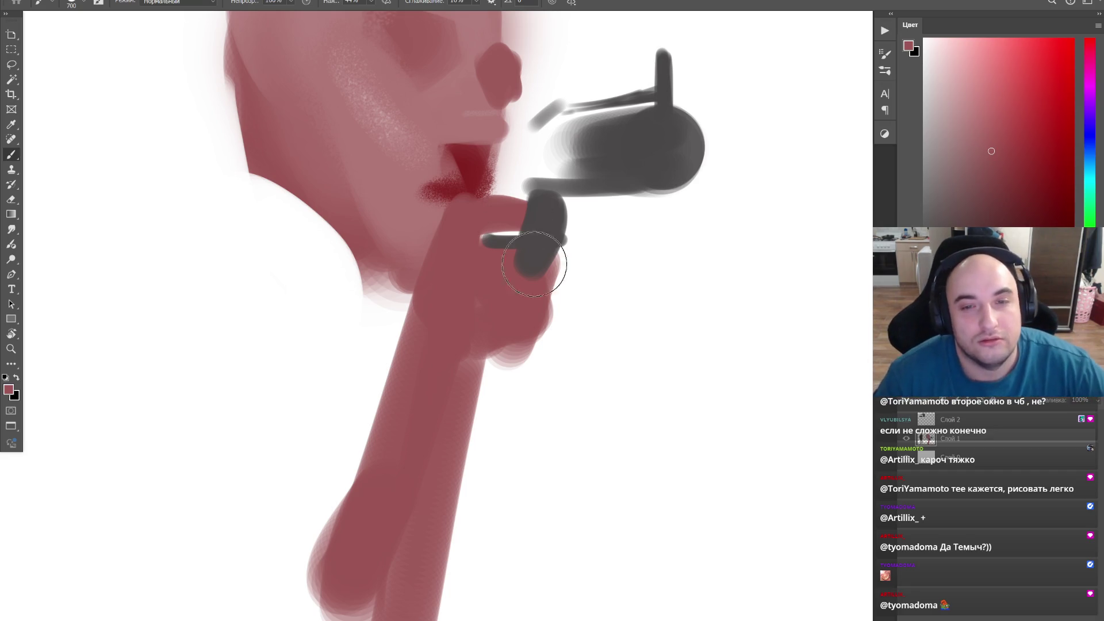
# Step: Darken the hand's lower edge, outline the arm's left edge and reshape the fingers
pyautogui.press('[')
pyautogui.press('[')
pyautogui.moveTo(503, 306)
pyautogui.mouseDown()
pyautogui.moveTo(517, 374)
pyautogui.moveTo(494, 274)
pyautogui.moveTo(481, 320)
pyautogui.mouseUp()
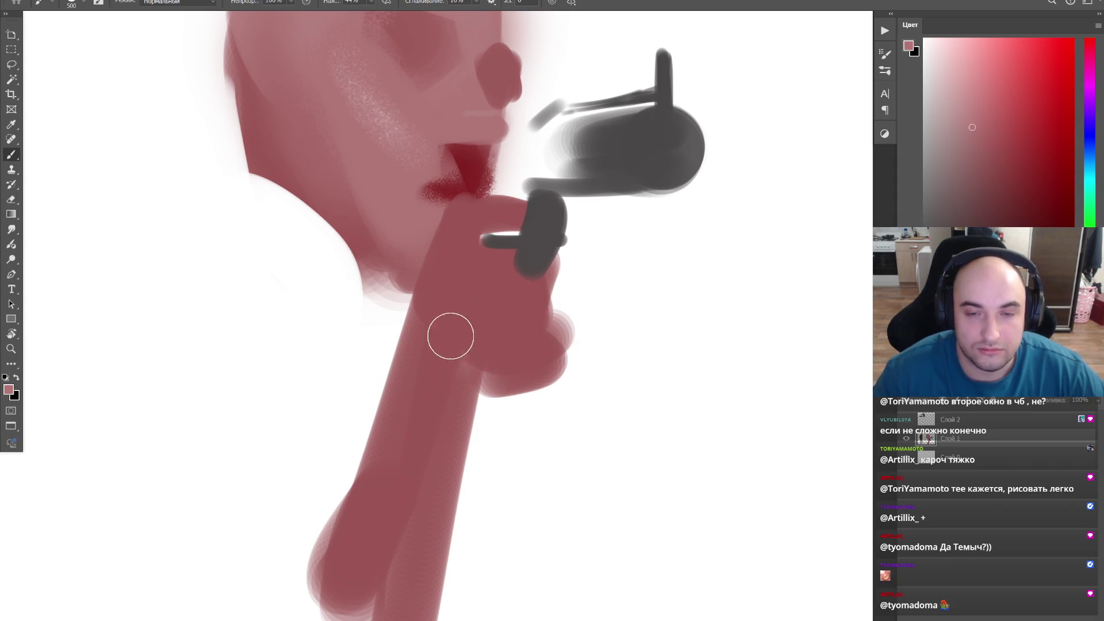
pyautogui.press('[')
pyautogui.moveTo(455, 234)
pyautogui.mouseDown()
pyautogui.moveTo(397, 337)
pyautogui.moveTo(474, 233)
pyautogui.mouseUp()
pyautogui.press('[')
pyautogui.press('[')
pyautogui.press(']')
pyautogui.moveTo(482, 286)
pyautogui.mouseDown()
pyautogui.moveTo(422, 323)
pyautogui.moveTo(432, 345)
pyautogui.moveTo(508, 340)
pyautogui.moveTo(595, 280)
pyautogui.mouseUp()
# Step: Paint a new darker-pink finger reaching up from the hand toward the revolver
pyautogui.keyDown('alt'); pyautogui.click(520, 296); pyautogui.keyUp('alt')
pyautogui.press('[')
pyautogui.keyDown('alt'); pyautogui.click(432, 344); pyautogui.keyUp('alt')
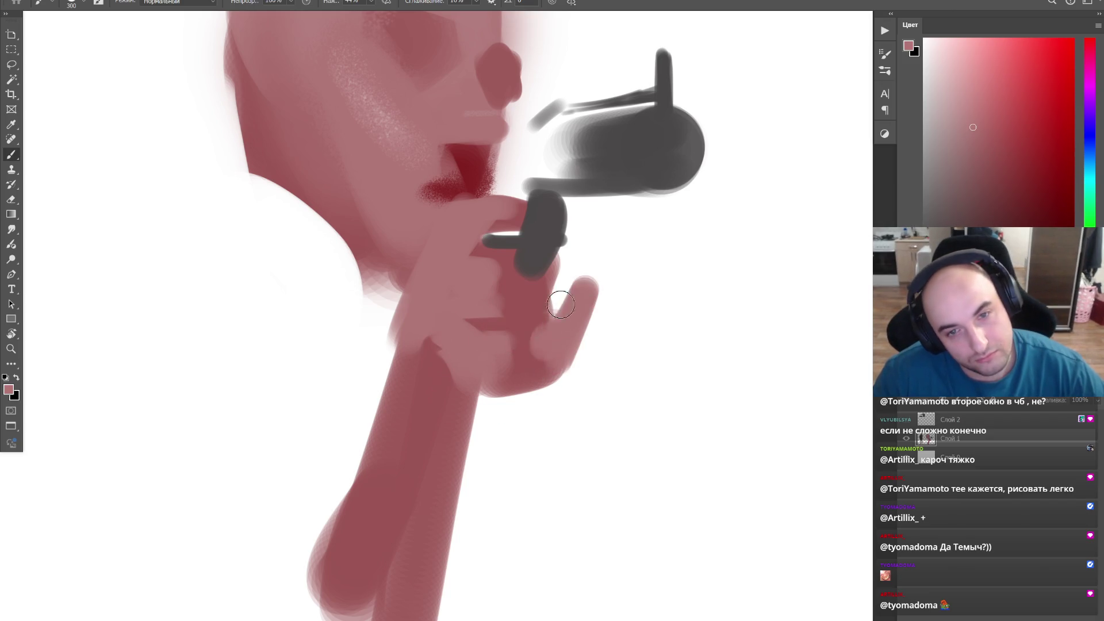
pyautogui.keyDown('alt'); pyautogui.click(565, 347); pyautogui.keyUp('alt')
pyautogui.moveTo(552, 362); pyautogui.dragTo(595, 282)
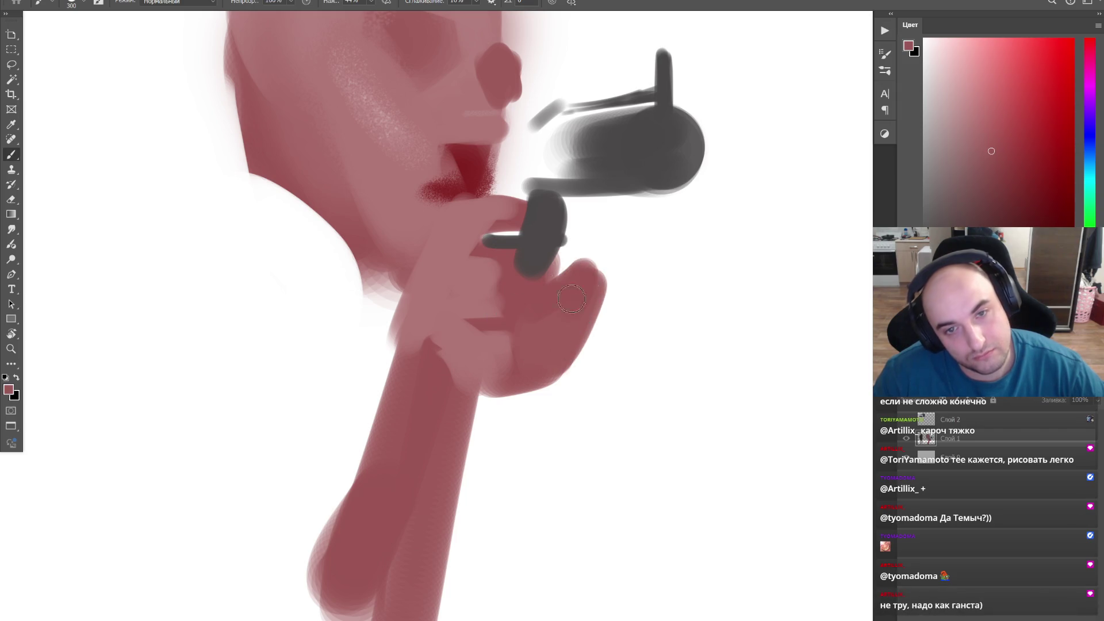
pyautogui.moveTo(632, 133); pyautogui.dragTo(555, 270)
# Step: Erase the gun's lower dark part and thicken its lower body in grey
pyautogui.press('e')
pyautogui.moveTo(512, 350)
pyautogui.mouseDown()
pyautogui.moveTo(629, 306)
pyautogui.moveTo(609, 306)
pyautogui.mouseUp()
pyautogui.press('b')
pyautogui.keyDown('alt'); pyautogui.click(580, 266); pyautogui.keyUp('alt')
pyautogui.moveTo(580, 267)
pyautogui.mouseDown()
pyautogui.moveTo(558, 308)
pyautogui.moveTo(467, 304)
pyautogui.moveTo(483, 321)
pyautogui.moveTo(420, 394)
pyautogui.mouseUp()
# Step: Paint pink over the dark red mouth, then fit the whole canvas on screen
pyautogui.keyDown('alt'); pyautogui.click(468, 407); pyautogui.keyUp('alt')
pyautogui.press(']')
pyautogui.press(']')
pyautogui.press(']')
pyautogui.keyDown('alt'); pyautogui.click(395, 308); pyautogui.keyUp('alt')
pyautogui.moveTo(395, 307)
pyautogui.mouseDown()
pyautogui.moveTo(370, 319)
pyautogui.moveTo(401, 324)
pyautogui.moveTo(481, 163)
pyautogui.moveTo(518, 208)
pyautogui.moveTo(526, 250)
pyautogui.moveTo(483, 190)
pyautogui.mouseUp()
pyautogui.press('e')
pyautogui.hotkey('ctrl', '-')
pyautogui.hotkey('ctrl', '-')
pyautogui.hotkey('ctrl', '-')
pyautogui.hotkey('ctrl', '0')
pyautogui.press('b')
pyautogui.keyDown('alt'); pyautogui.click(515, 205); pyautogui.keyUp('alt')
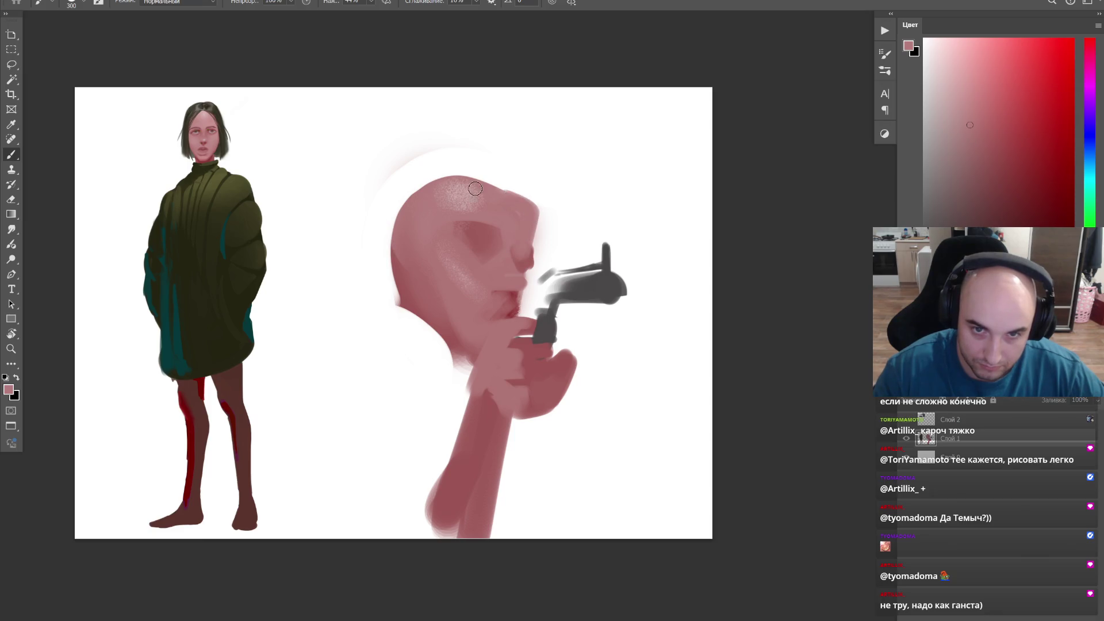
# Step: Extend the head's top and paint a dark hair band across it
pyautogui.moveTo(528, 232)
pyautogui.mouseDown()
pyautogui.moveTo(517, 186)
pyautogui.moveTo(469, 173)
pyautogui.moveTo(468, 193)
pyautogui.mouseUp()
pyautogui.keyDown('alt'); pyautogui.click(222, 142); pyautogui.keyUp('alt')
pyautogui.hotkey('ctrl', 'z')
pyautogui.moveTo(498, 153)
pyautogui.mouseDown()
pyautogui.moveTo(414, 333)
pyautogui.moveTo(471, 159)
pyautogui.moveTo(424, 190)
pyautogui.moveTo(423, 307)
pyautogui.moveTo(412, 249)
pyautogui.moveTo(431, 172)
pyautogui.moveTo(510, 158)
pyautogui.mouseUp()
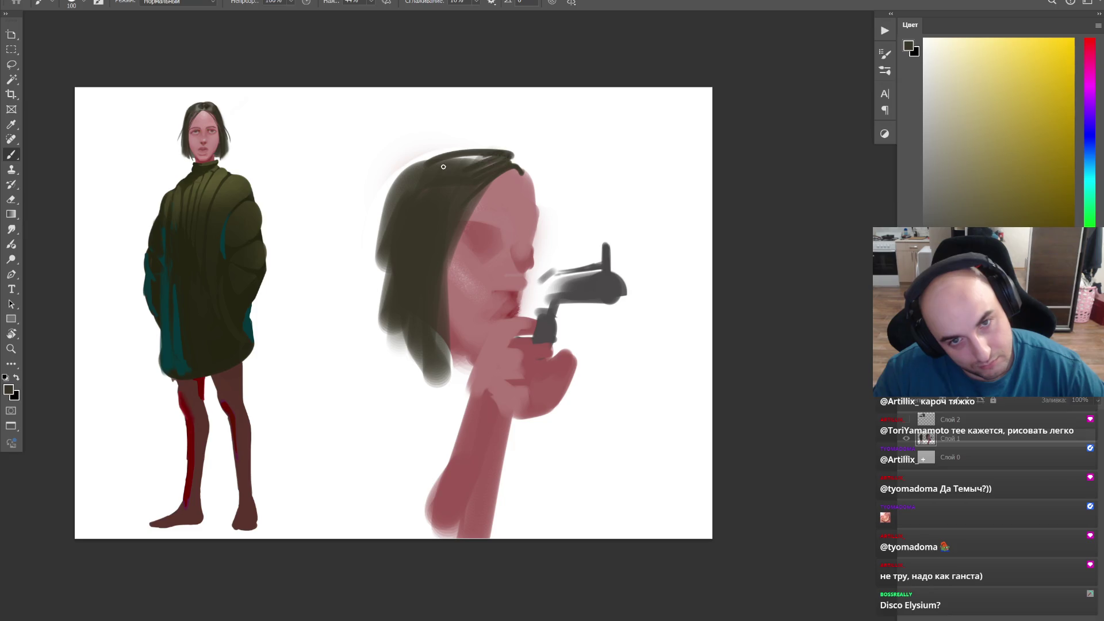
# Step: Soften the lower-left hair edge and extend the hair at the top right
pyautogui.moveTo(414, 166); pyautogui.dragTo(387, 272)
pyautogui.hotkey('ctrl', 'z')
pyautogui.moveTo(411, 197); pyautogui.dragTo(399, 348)
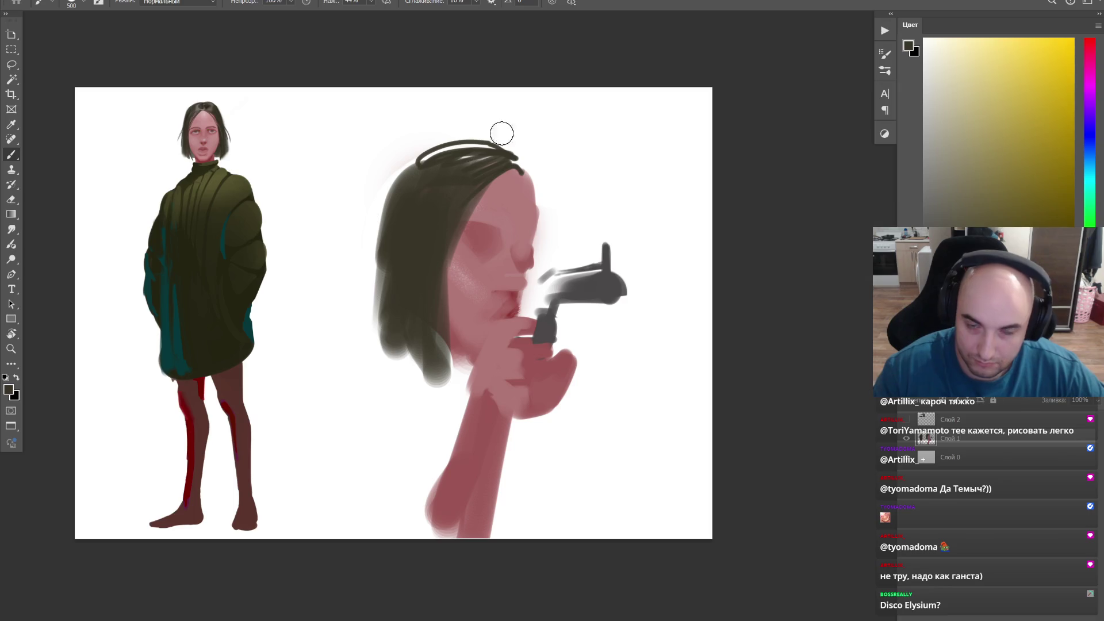
pyautogui.moveTo(521, 172); pyautogui.dragTo(536, 195)
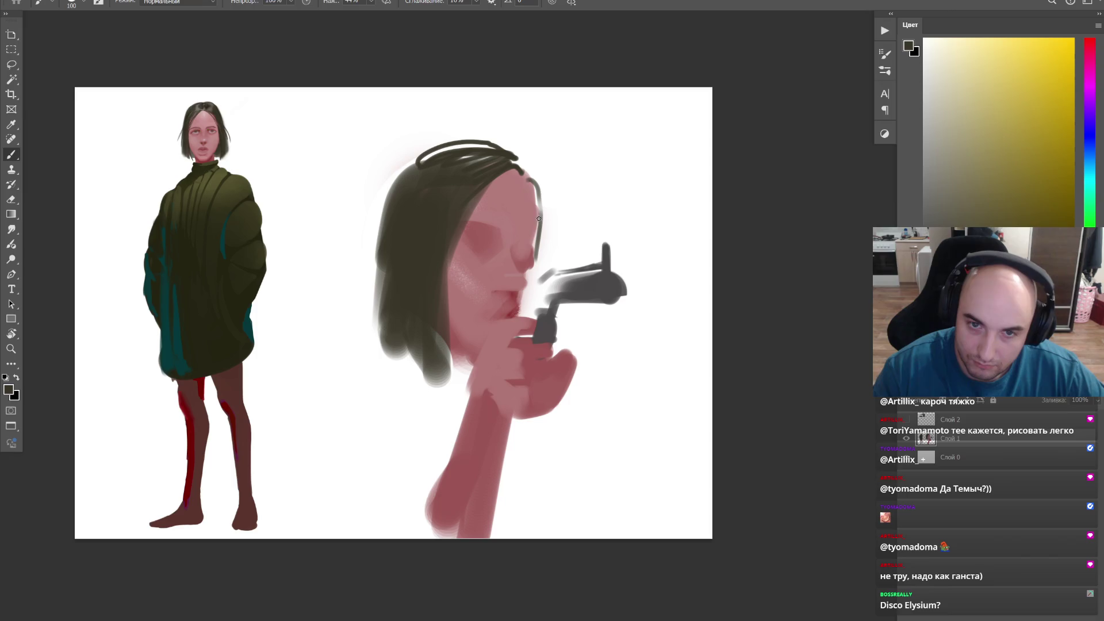
# Step: Sample pink face colours from the cheek and fit the canvas to screen
pyautogui.press('l')
pyautogui.press('b')
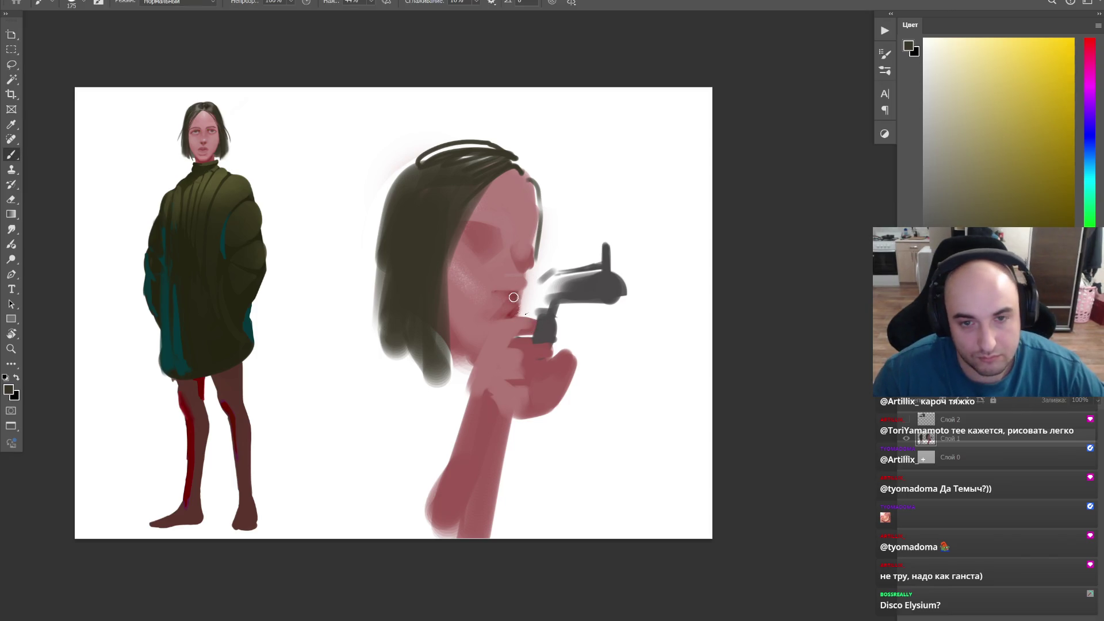
pyautogui.keyDown('alt'); pyautogui.click(506, 295); pyautogui.keyUp('alt')
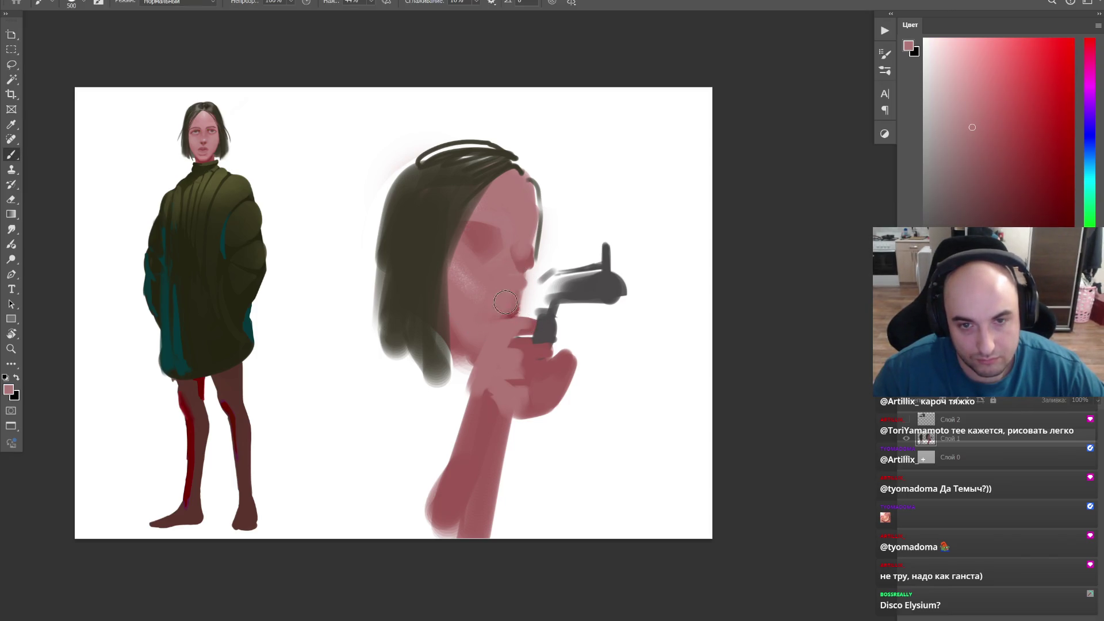
pyautogui.keyDown('alt'); pyautogui.click(490, 241); pyautogui.keyUp('alt')
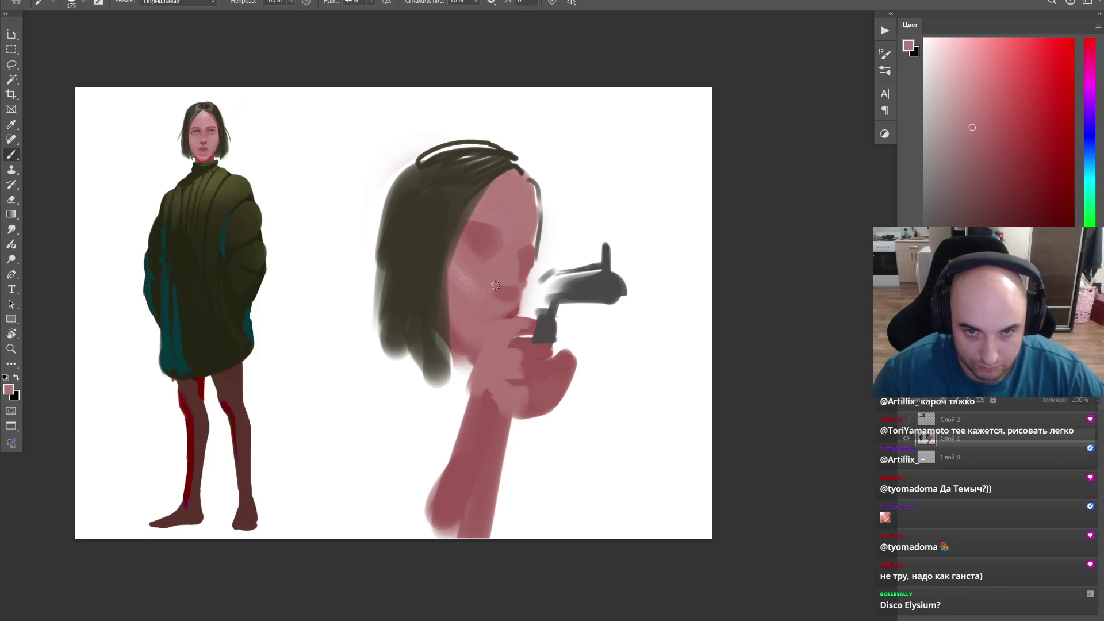
pyautogui.keyDown('alt'); pyautogui.click(515, 282); pyautogui.keyUp('alt')
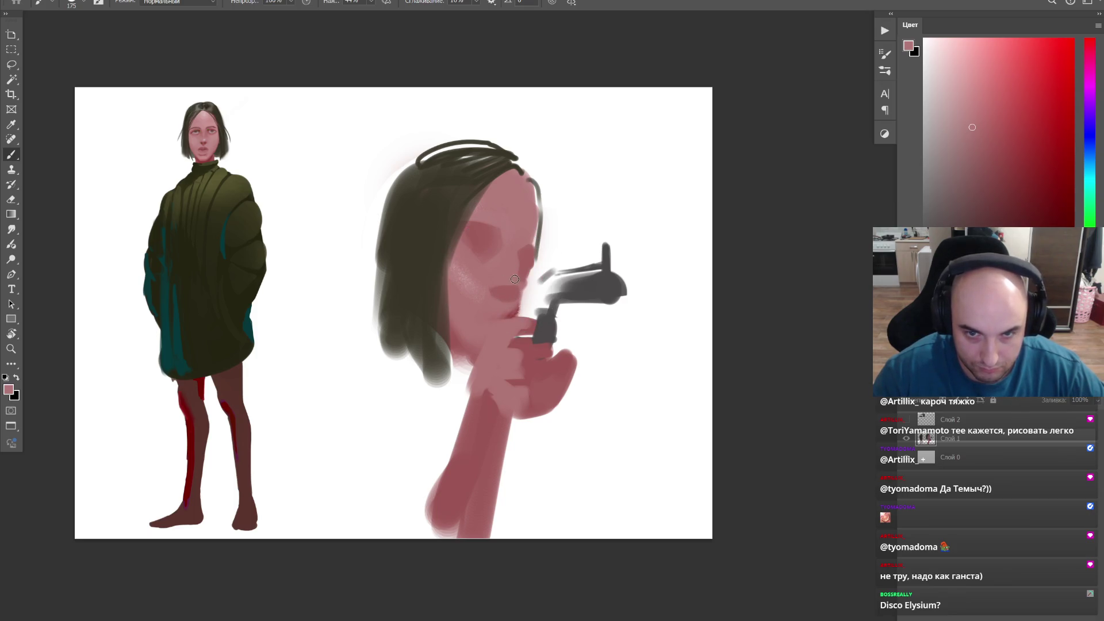
pyautogui.hotkey('ctrl', '0')
# Step: Lasso the head study and gun, scale it down, move it up-left and deselect
pyautogui.hotkey('ctrl', 't')
pyautogui.press('Escape')
pyautogui.press('l')
pyautogui.moveTo(636, 421); pyautogui.dragTo(679, 363)
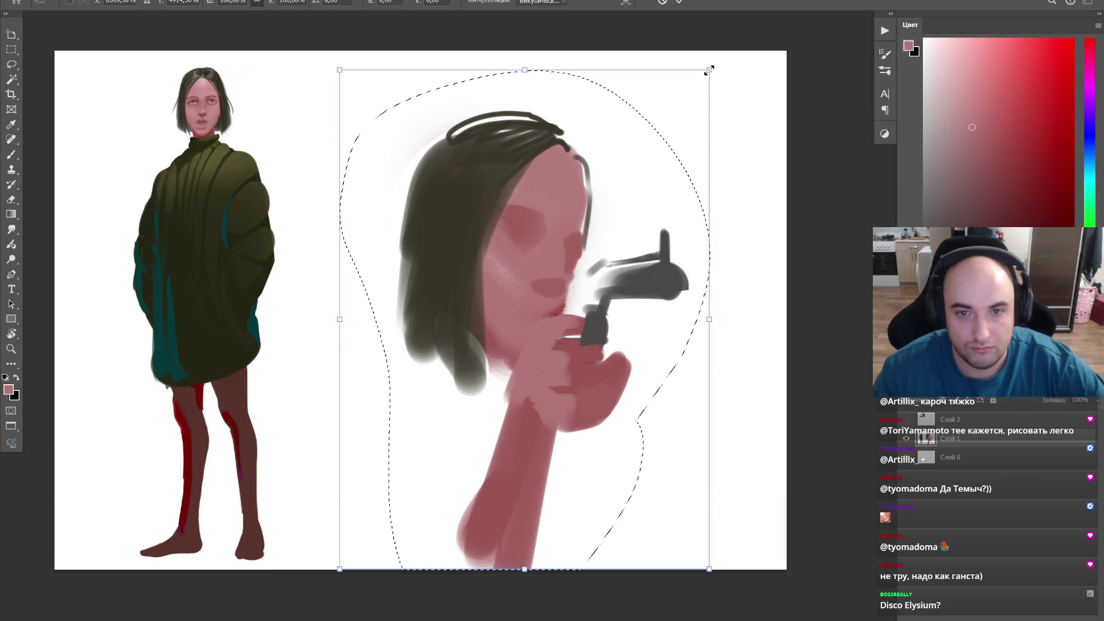
pyautogui.hotkey('ctrl', 't')
pyautogui.moveTo(712, 66); pyautogui.dragTo(666, 126)
pyautogui.moveTo(615, 231); pyautogui.dragTo(581, 148)
pyautogui.press('Return')
pyautogui.hotkey('ctrl', 'd')
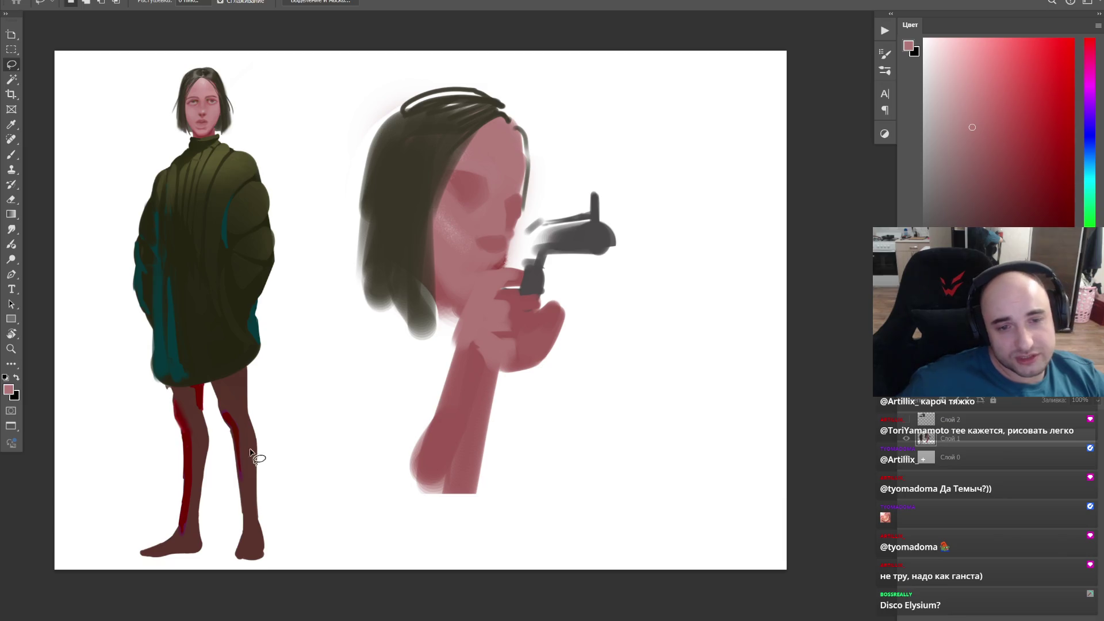
# Step: Paint dark maroon over the sweater figure's left leg, then undo the stroke
pyautogui.press('b')
pyautogui.keyDown('alt'); pyautogui.click(190, 520); pyautogui.keyUp('alt')
pyautogui.moveTo(182, 540)
pyautogui.mouseDown()
pyautogui.moveTo(197, 460)
pyautogui.moveTo(183, 397)
pyautogui.mouseUp()
pyautogui.hotkey('ctrl', 'z')
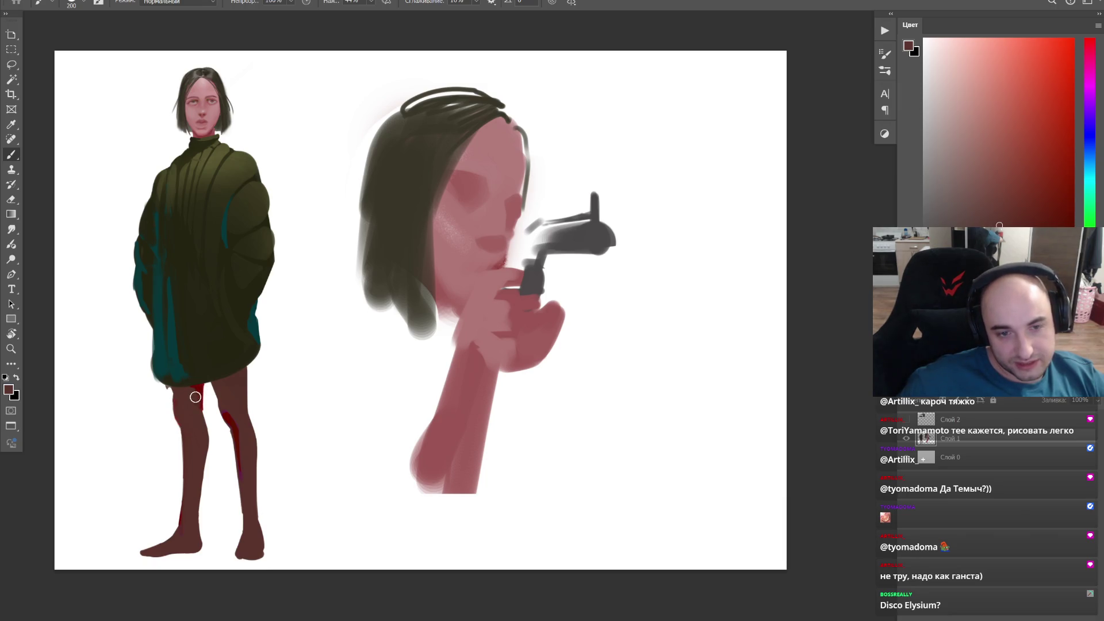
# Step: Cover the red streak on the right leg and sample the dark olive sweater colour
pyautogui.moveTo(229, 405); pyautogui.dragTo(247, 496)
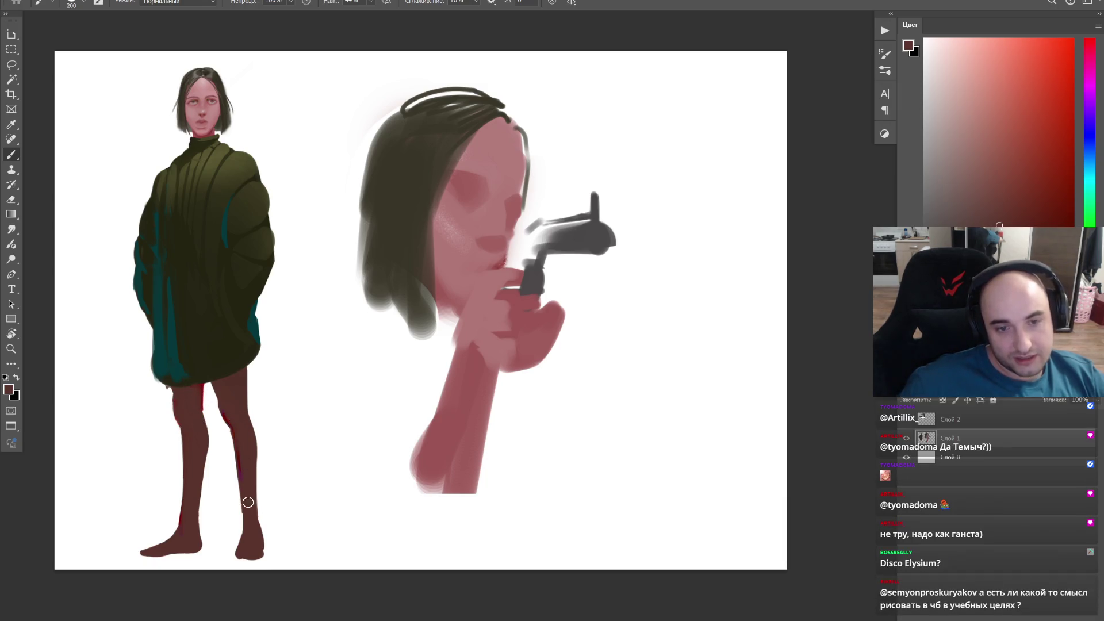
pyautogui.hscroll(2, 286, 370)
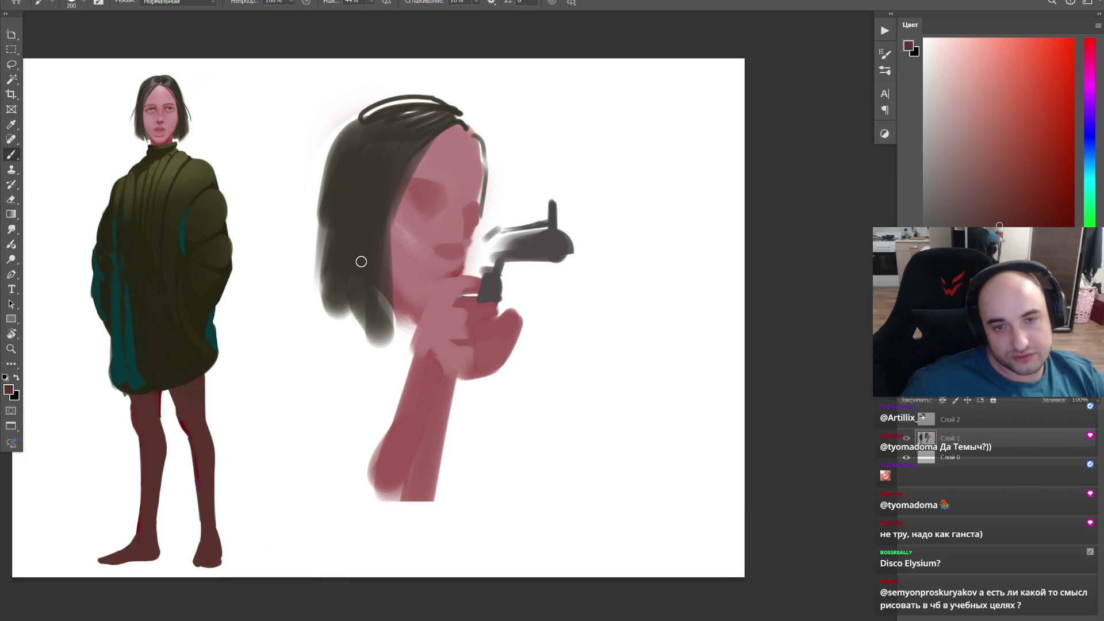
pyautogui.moveTo(348, 345)
pyautogui.mouseDown()
pyautogui.moveTo(267, 349)
pyautogui.moveTo(324, 332)
pyautogui.moveTo(413, 404)
pyautogui.mouseUp()
pyautogui.keyDown('alt'); pyautogui.click(221, 254); pyautogui.keyUp('alt')
# Step: Paint a thick dark olive bracelet band around the head study's wrist
pyautogui.hotkey('ctrl', 'z')
pyautogui.moveTo(375, 341); pyautogui.dragTo(412, 405)
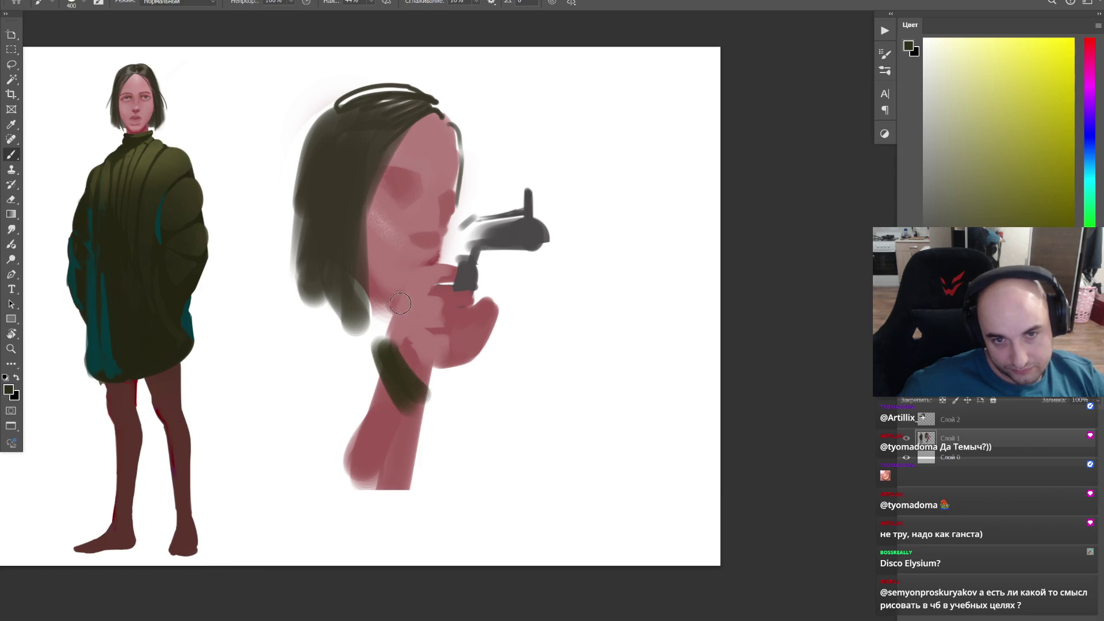
pyautogui.hotkey('ctrl', 'z')
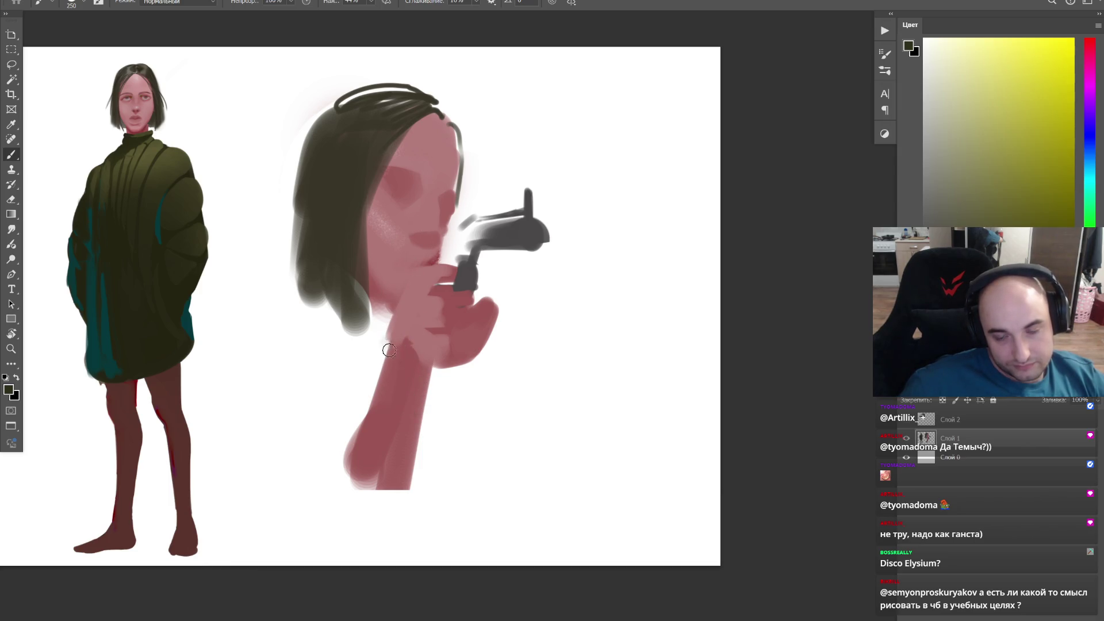
pyautogui.moveTo(379, 340); pyautogui.dragTo(421, 408)
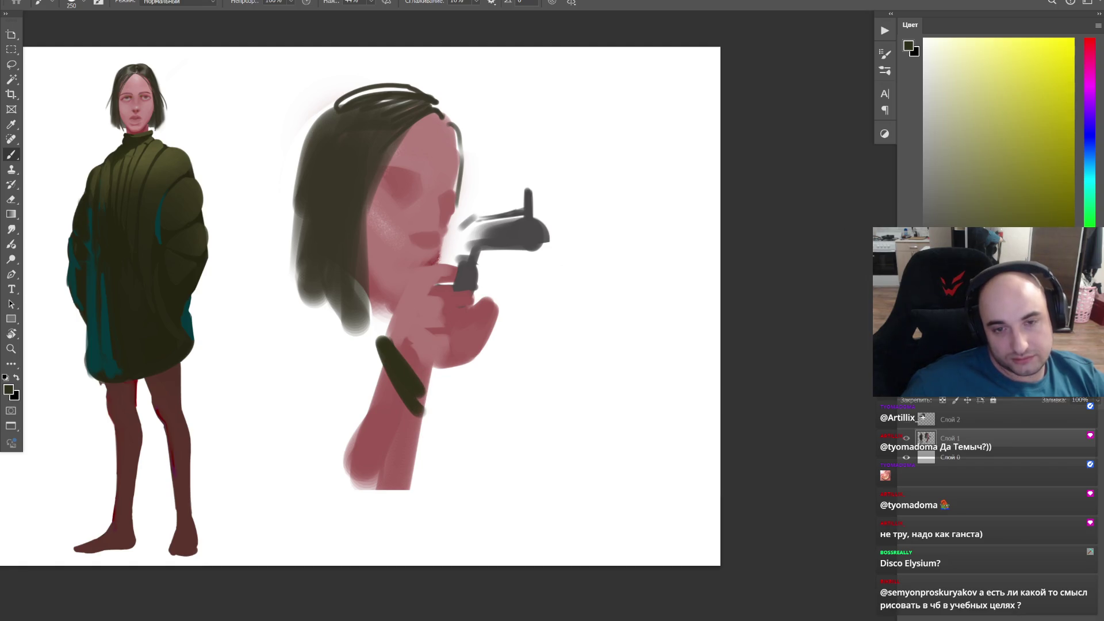
pyautogui.moveTo(393, 317); pyautogui.dragTo(426, 335)
# Step: Zoom in on the face and gun and preview the painting in greyscale
pyautogui.press('z')
pyautogui.click(451, 244)
pyautogui.moveTo(451, 244)
pyautogui.mouseDown()
pyautogui.moveTo(478, 226)
pyautogui.moveTo(455, 291)
pyautogui.mouseUp()
pyautogui.hotkey('ctrl', 'y')
pyautogui.press('b')
# Step: Lengthen and darken the hair down the head study's left side, refining its edge
pyautogui.keyDown('alt'); pyautogui.click(308, 334); pyautogui.keyUp('alt')
pyautogui.moveTo(303, 345)
pyautogui.mouseDown()
pyautogui.moveTo(290, 431)
pyautogui.moveTo(279, 434)
pyautogui.mouseUp()
pyautogui.moveTo(271, 357)
pyautogui.mouseDown()
pyautogui.moveTo(268, 500)
pyautogui.moveTo(266, 475)
pyautogui.mouseUp()
pyautogui.moveTo(328, 422); pyautogui.dragTo(276, 504)
pyautogui.press('[')
pyautogui.press('[')
pyautogui.press('[')
pyautogui.moveTo(246, 367); pyautogui.dragTo(246, 457)
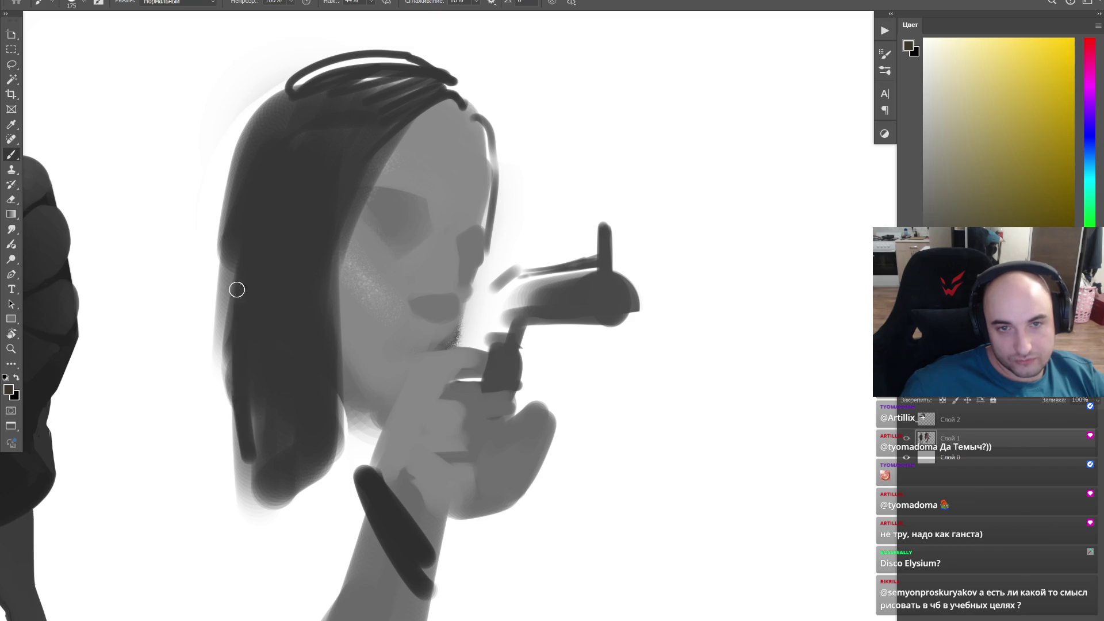
pyautogui.moveTo(234, 323); pyautogui.dragTo(241, 462)
pyautogui.keyDown('alt'); pyautogui.click(281, 105); pyautogui.keyUp('alt')
# Step: Zoom around the sweater figure's face, toggling between greyscale and full colour to compare
pyautogui.hotkey('ctrl', 'y')
pyautogui.press('z')
pyautogui.moveTo(495, 201)
pyautogui.mouseDown()
pyautogui.moveTo(476, 200)
pyautogui.moveTo(513, 200)
pyautogui.mouseUp()
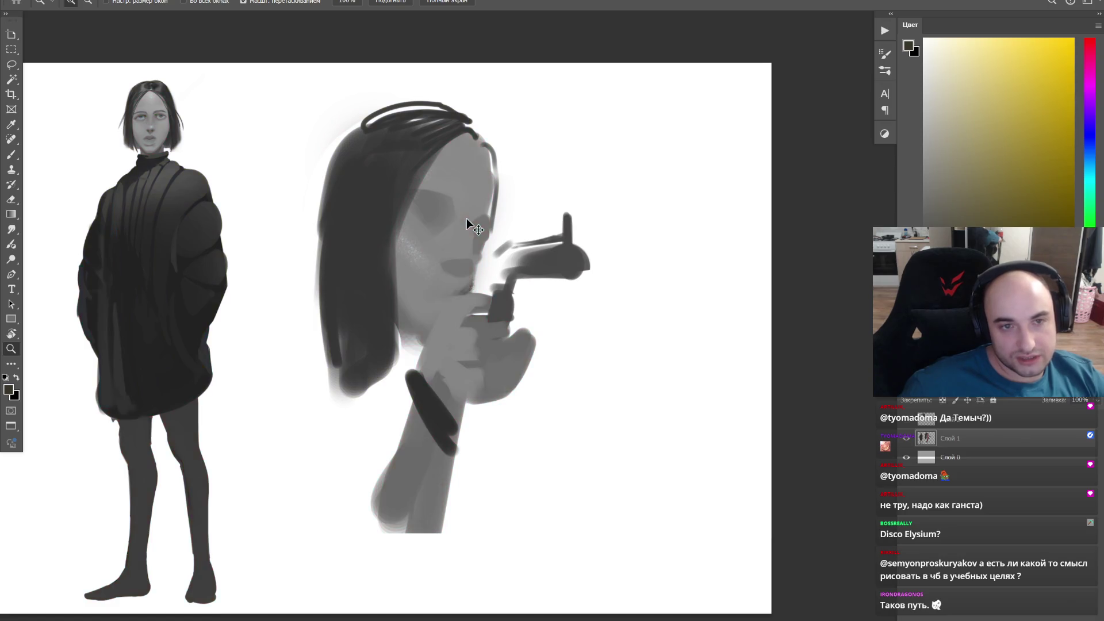
pyautogui.moveTo(423, 246)
pyautogui.mouseDown()
pyautogui.moveTo(400, 212)
pyautogui.moveTo(437, 205)
pyautogui.moveTo(390, 296)
pyautogui.moveTo(438, 354)
pyautogui.mouseUp()
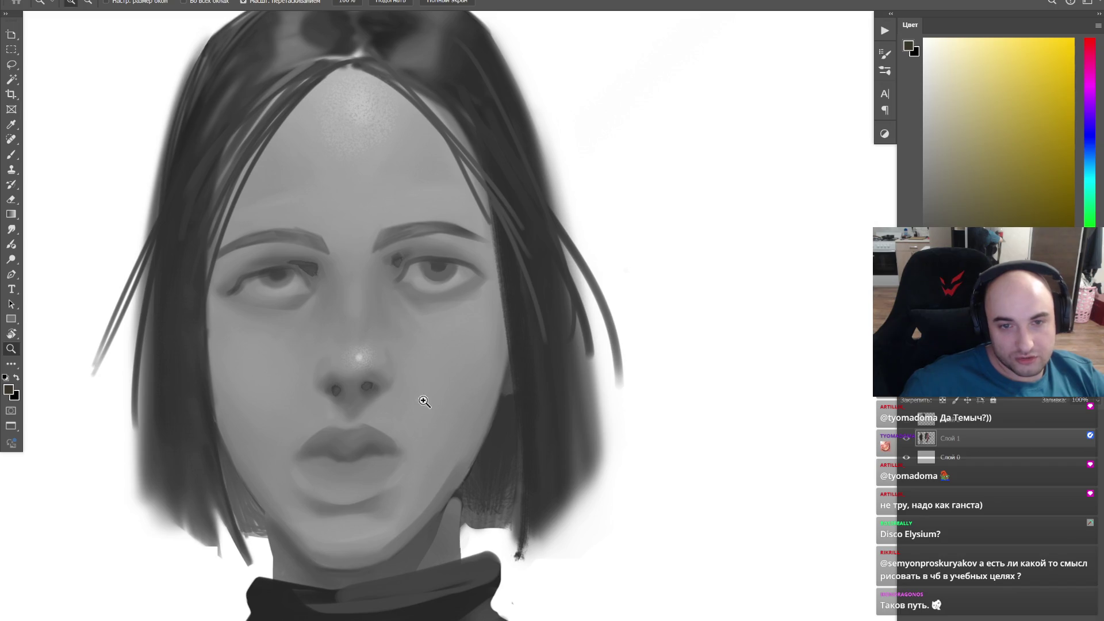
pyautogui.moveTo(463, 400); pyautogui.dragTo(443, 395)
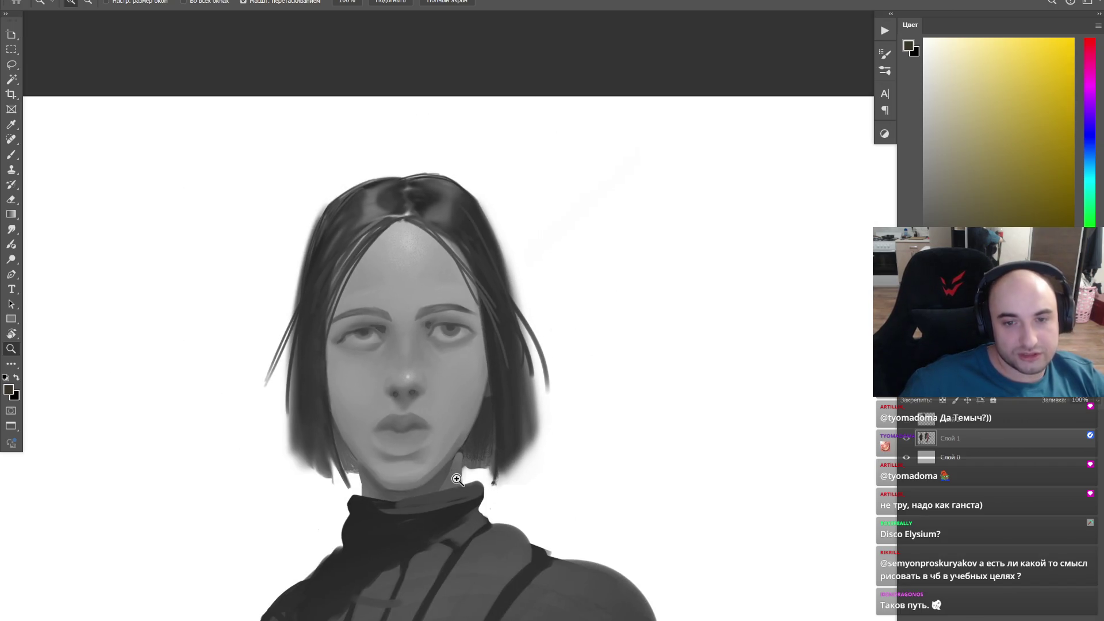
pyautogui.moveTo(456, 479); pyautogui.dragTo(461, 460)
pyautogui.hotkey('ctrl', 'y')
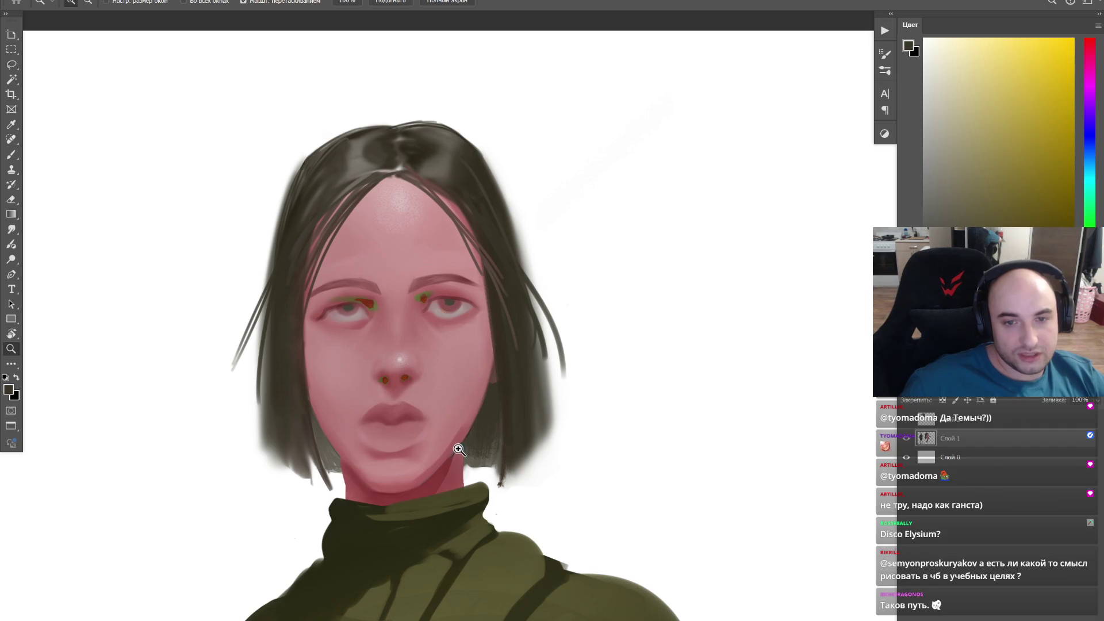
pyautogui.hotkey('ctrl', 'y')
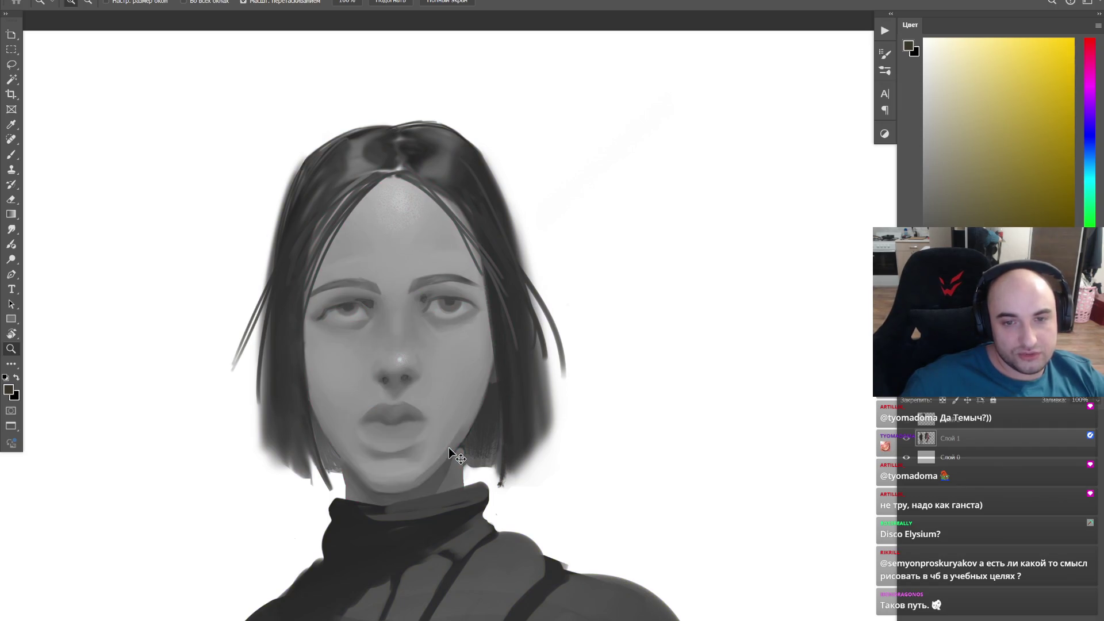
pyautogui.hotkey('ctrl', 'y')
pyautogui.moveTo(432, 443); pyautogui.dragTo(424, 288)
# Step: Add a new empty layer above the artwork and zoom out to the whole drawing
pyautogui.press('r')
pyautogui.press('[')
pyautogui.press('[')
pyautogui.press('[')
pyautogui.press('[')
pyautogui.press('[')
pyautogui.press('[')
pyautogui.hotkey('ctrl', 'shift', 'alt', 'n')
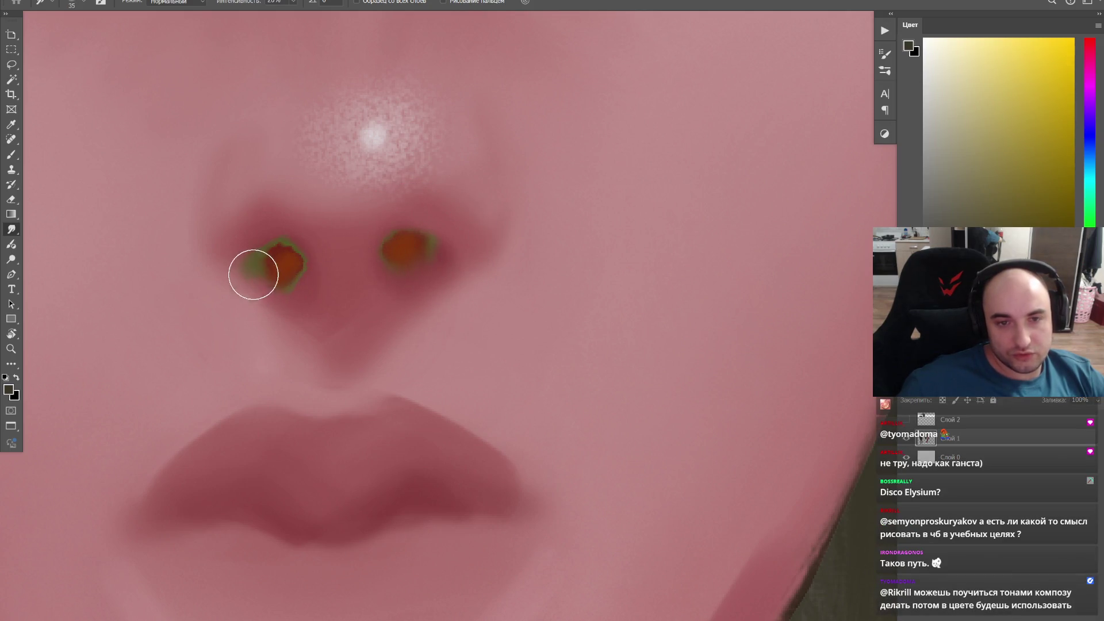
pyautogui.press('z')
pyautogui.hotkey('ctrl', '-')
pyautogui.hotkey('ctrl', '-')
pyautogui.hotkey('ctrl', '-')
pyautogui.moveTo(444, 305); pyautogui.dragTo(288, 221)
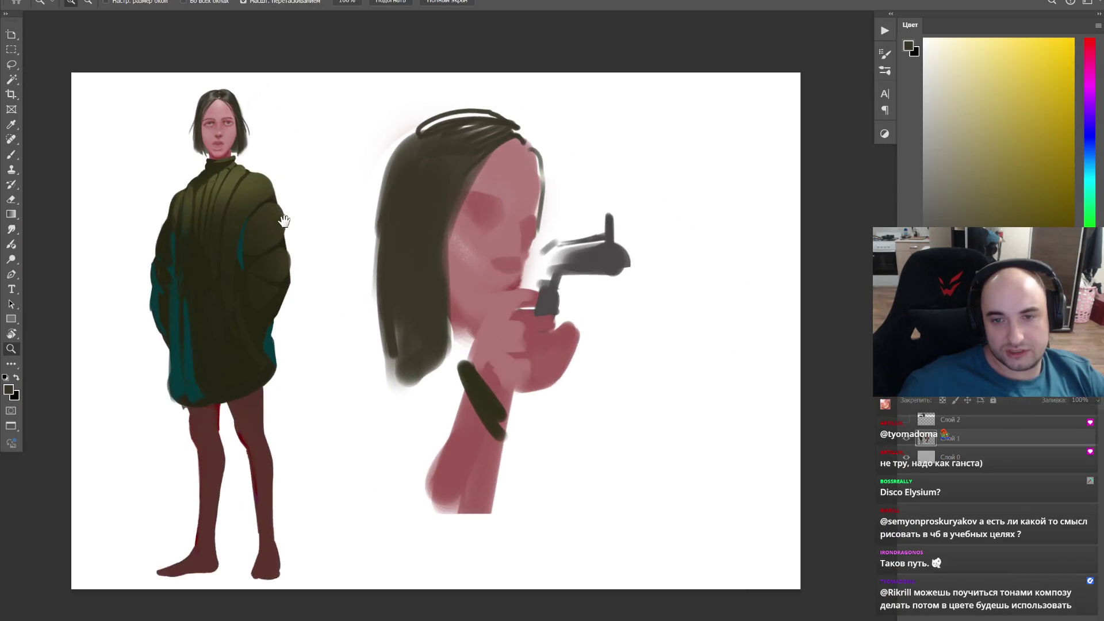
# Step: Extend the dark bracelet band and erase the soft lower tip of the hair
pyautogui.click(495, 311)
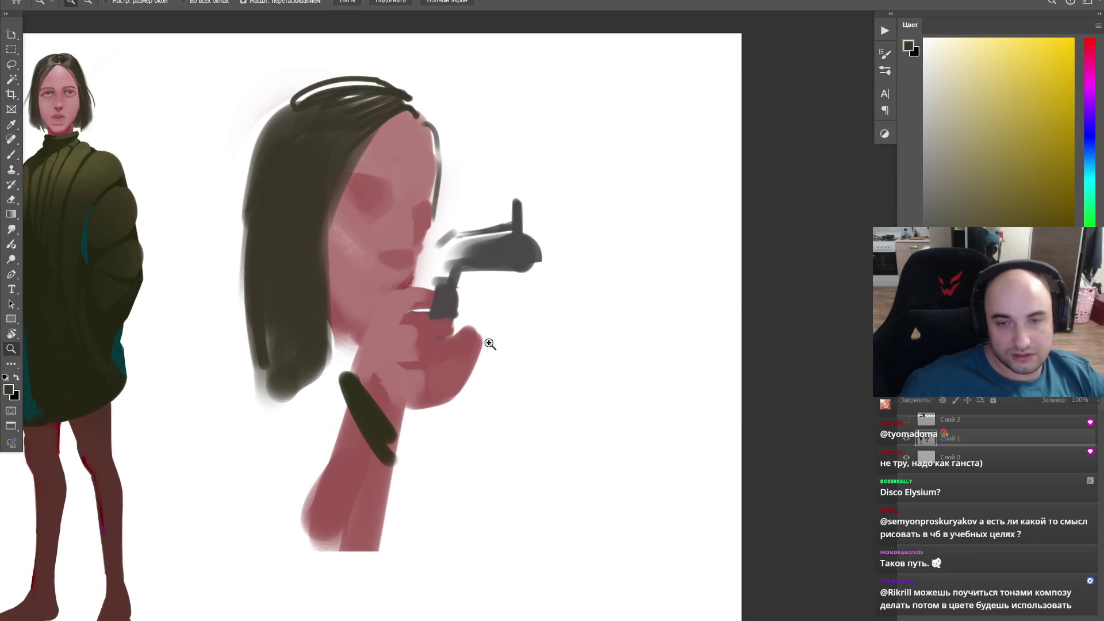
pyautogui.press('b')
pyautogui.press(']')
pyautogui.press(']')
pyautogui.press(']')
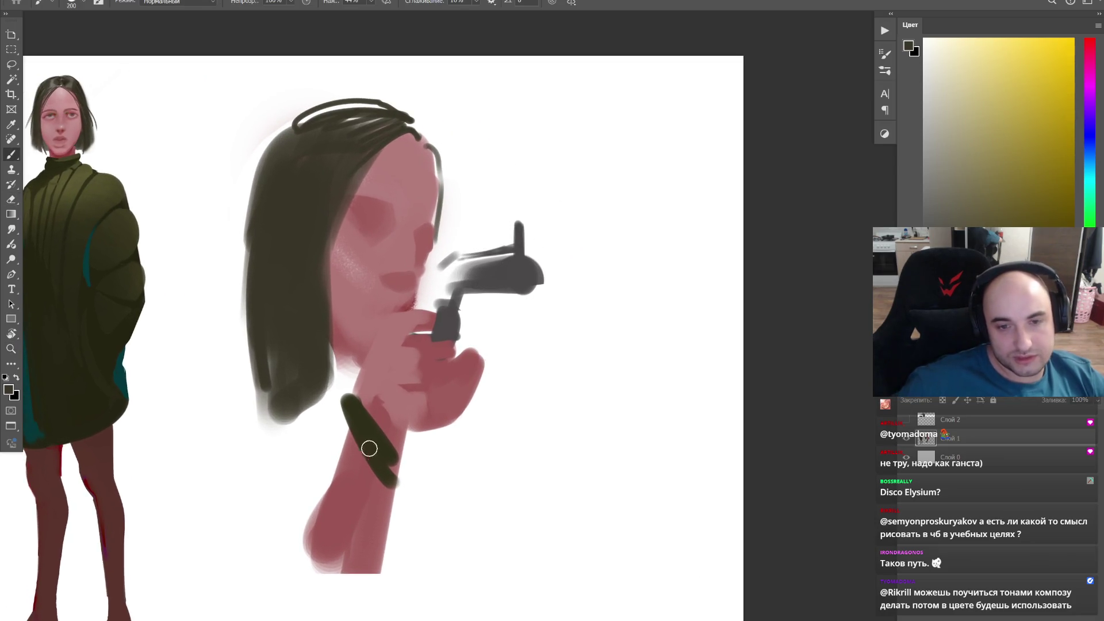
pyautogui.keyDown('alt'); pyautogui.click(378, 443); pyautogui.keyUp('alt')
pyautogui.moveTo(382, 463); pyautogui.dragTo(413, 475)
pyautogui.press('e')
pyautogui.moveTo(345, 380)
pyautogui.mouseDown()
pyautogui.moveTo(242, 357)
pyautogui.moveTo(260, 418)
pyautogui.mouseUp()
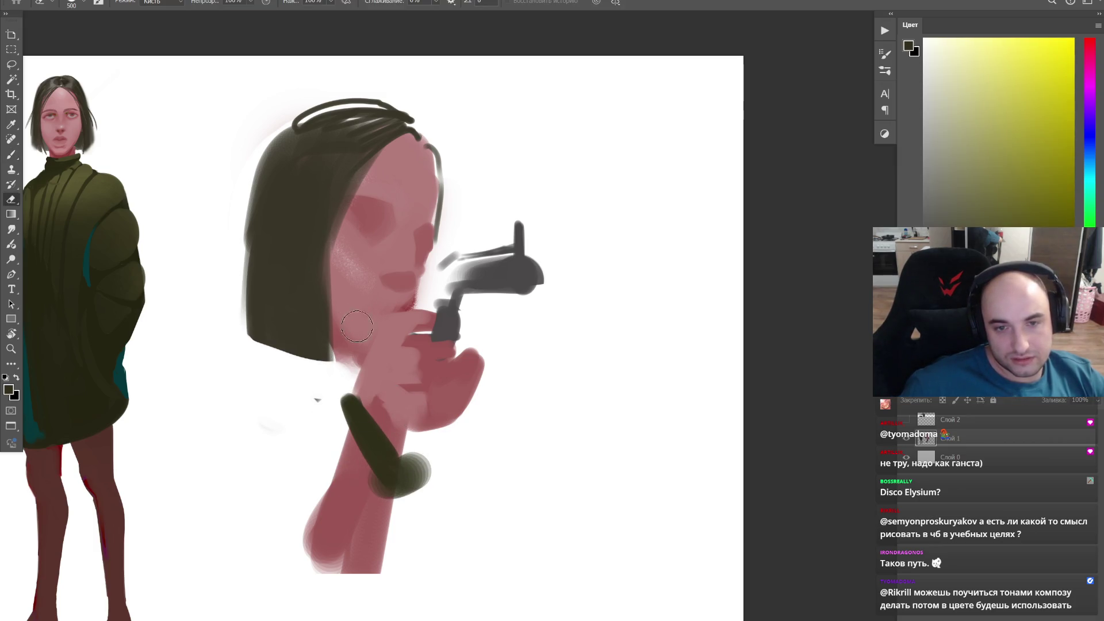
# Step: Sample skin-red colours with an enlarged brush, toggling briefly to the Eraser
pyautogui.press('b')
pyautogui.keyDown('alt'); pyautogui.click(399, 310); pyautogui.keyUp('alt')
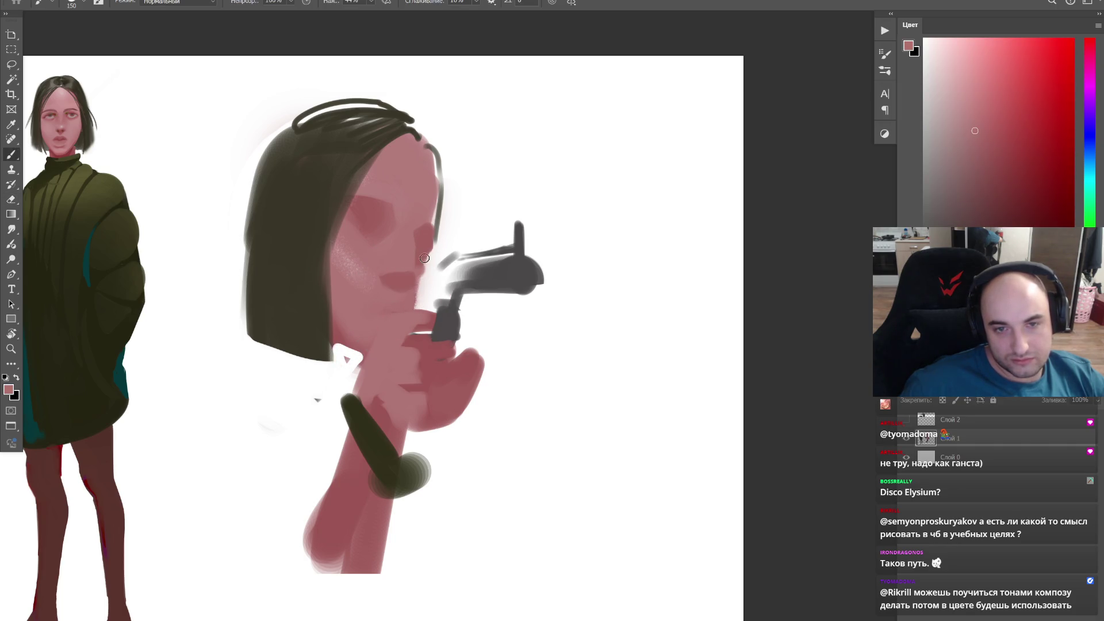
pyautogui.press(']')
pyautogui.keyDown('alt'); pyautogui.click(382, 277); pyautogui.keyUp('alt')
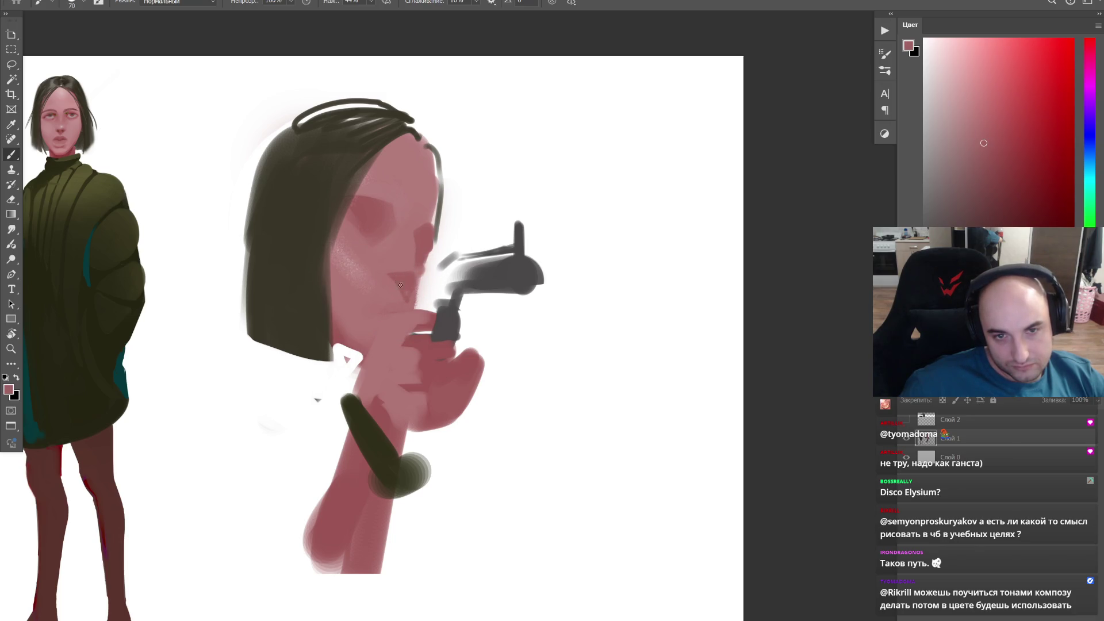
pyautogui.press('e')
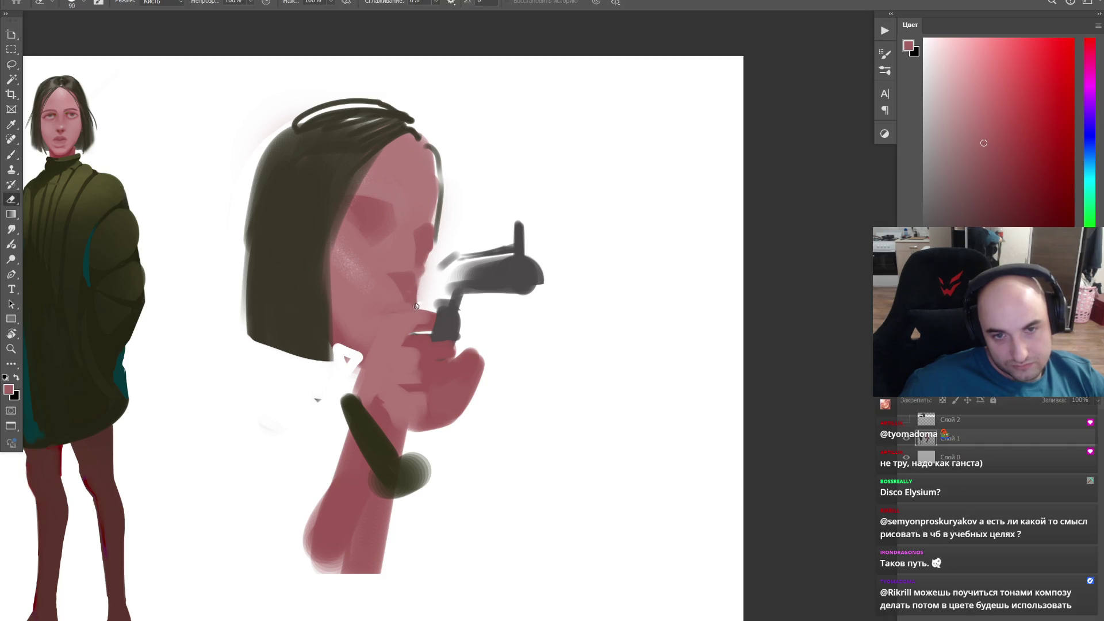
pyautogui.press('b')
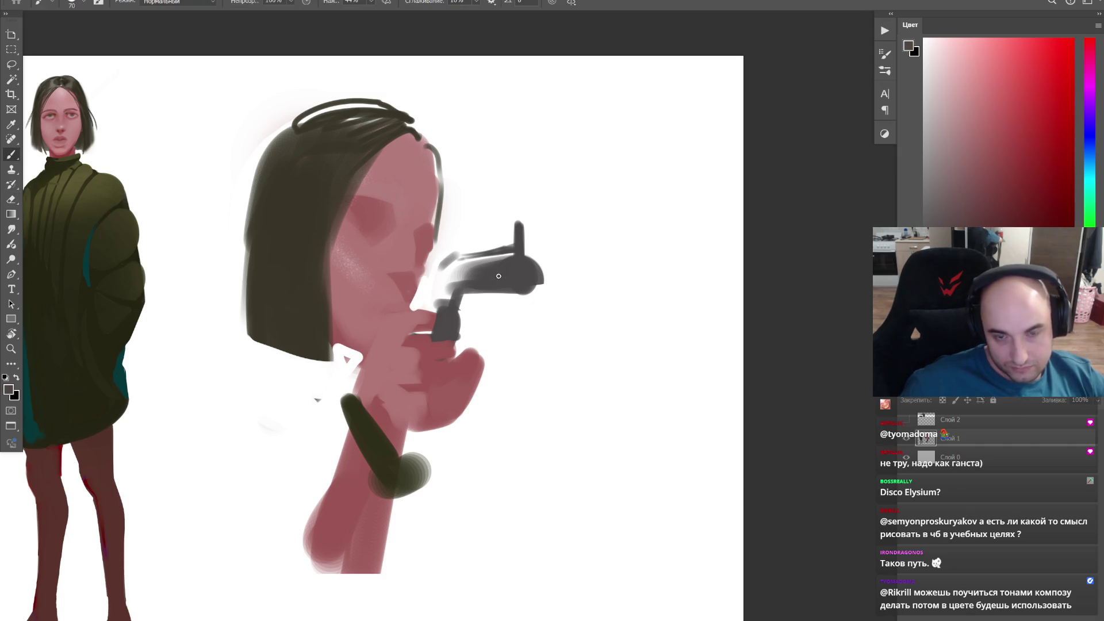
# Step: Paint dark grey onto the revolver's hammer and grip, then sample face pink
pyautogui.keyDown('alt'); pyautogui.click(503, 277); pyautogui.keyUp('alt')
pyautogui.moveTo(434, 287); pyautogui.dragTo(432, 282)
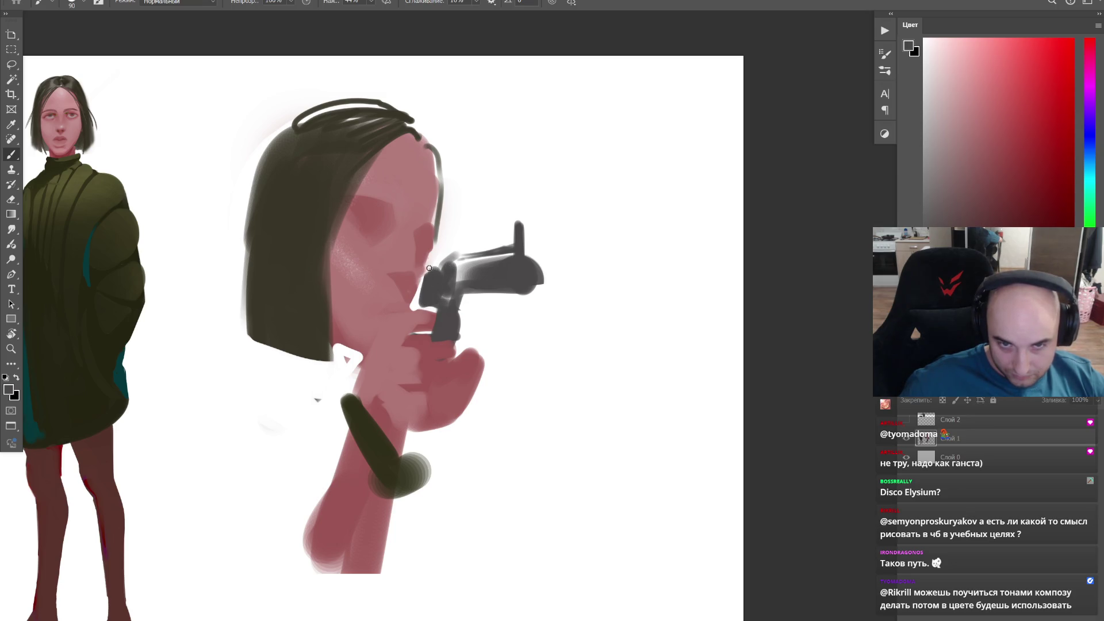
pyautogui.keyDown('alt'); pyautogui.click(400, 271); pyautogui.keyUp('alt')
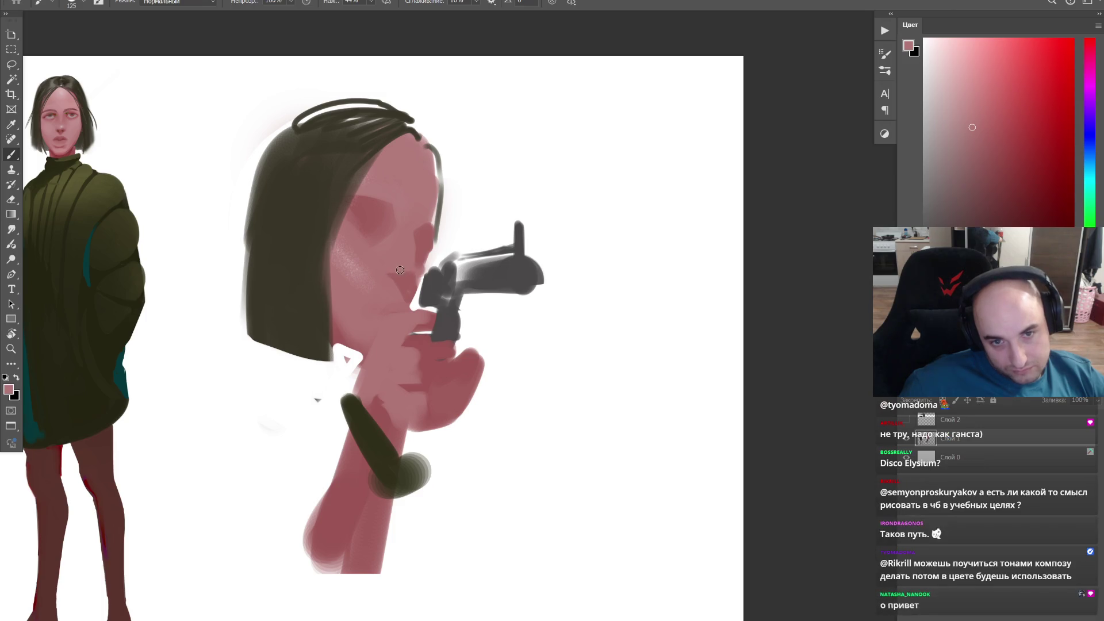
pyautogui.keyDown('alt'); pyautogui.click(403, 278); pyautogui.keyUp('alt')
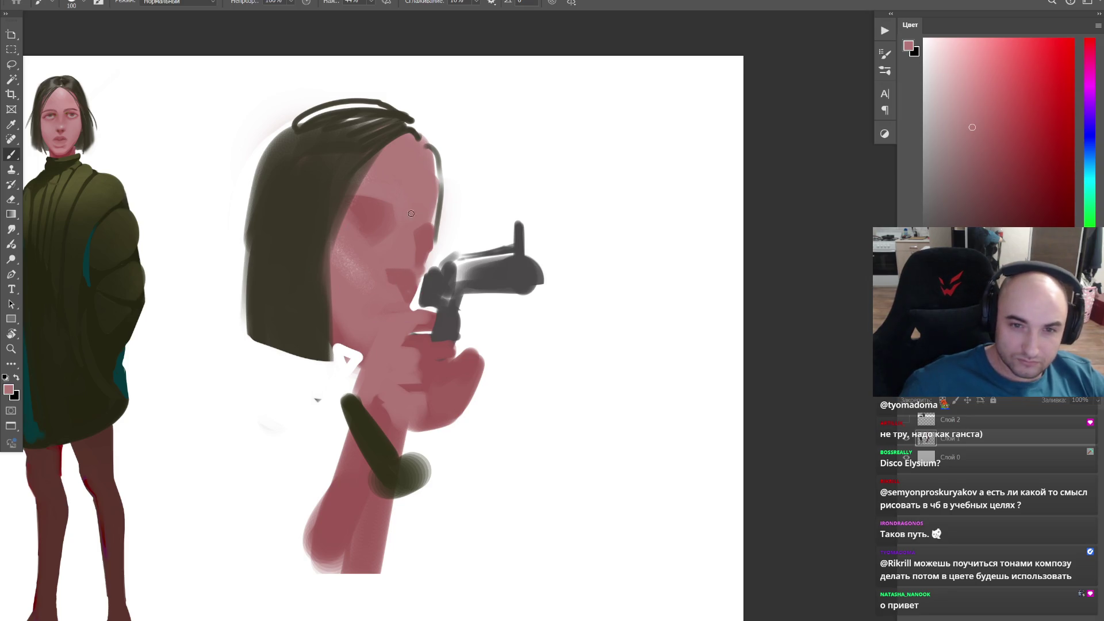
# Step: Zoom and tilt the view onto the face, shrink the brush and undo the highlight over the eye
pyautogui.press('z')
pyautogui.click(384, 211)
pyautogui.press('b')
pyautogui.moveTo(393, 208); pyautogui.dragTo(368, 376)
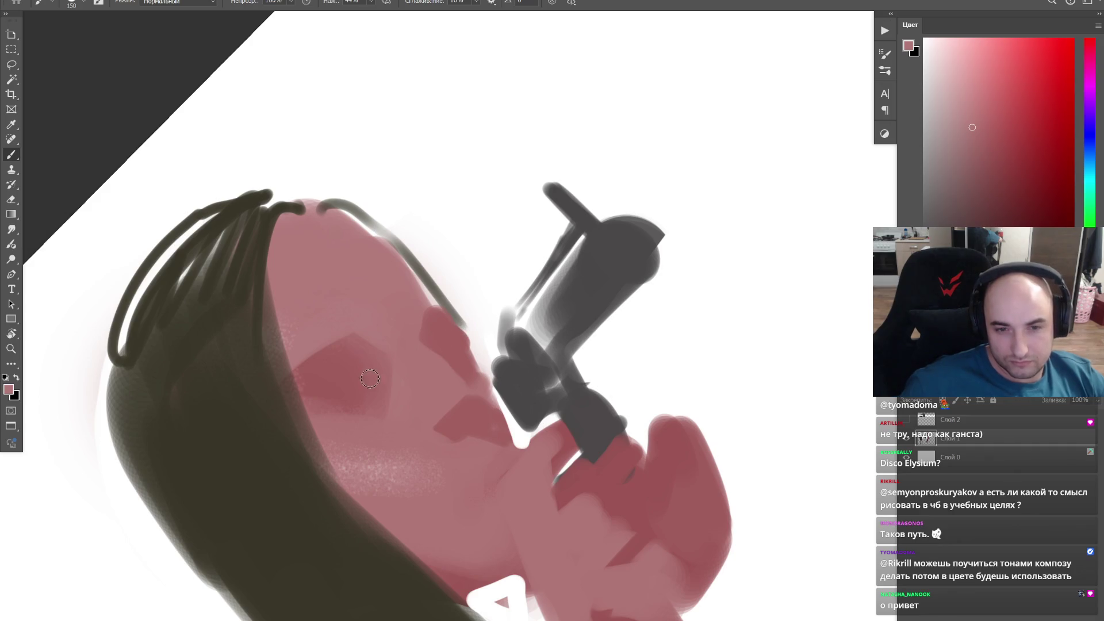
pyautogui.press('[')
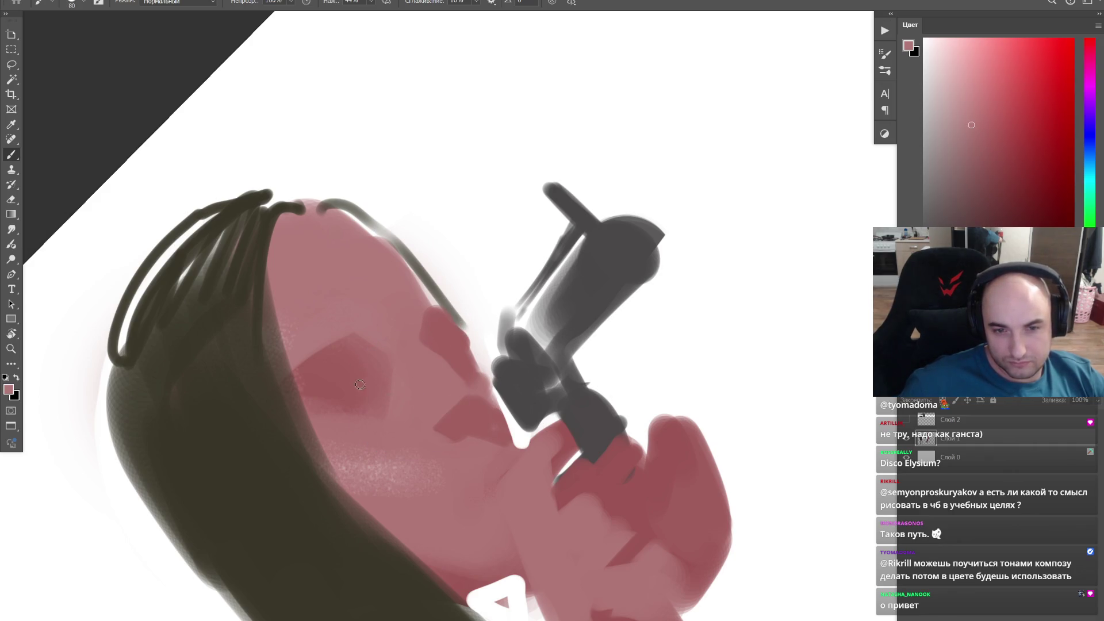
pyautogui.hotkey('ctrl', 'z')
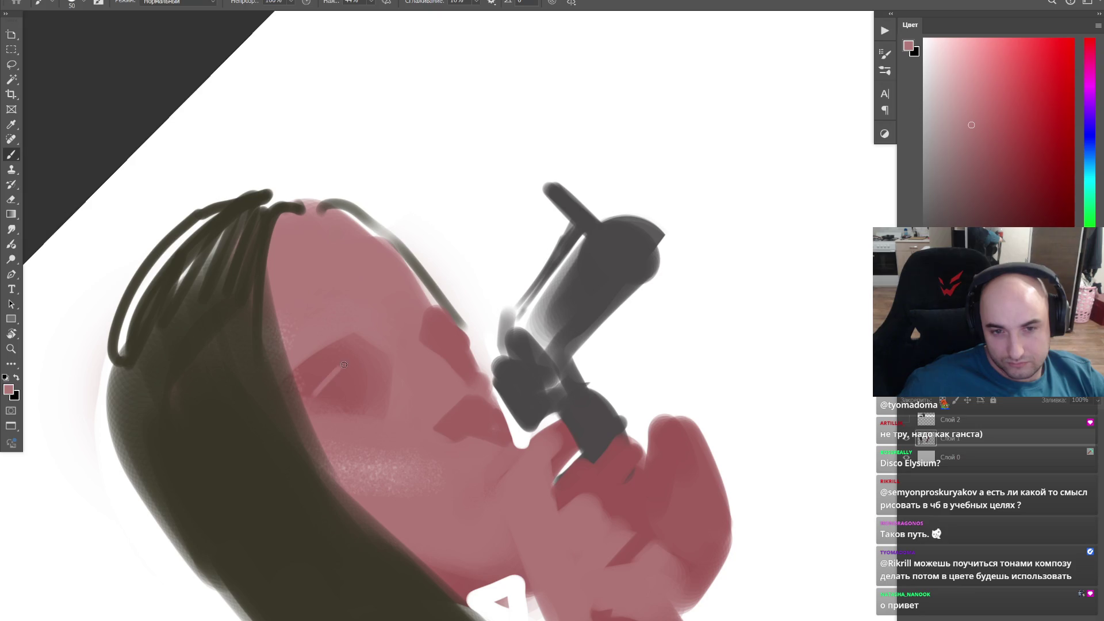
# Step: Sample face colours and paint a pale grey eye white inside the pink eye socket
pyautogui.moveTo(350, 416); pyautogui.dragTo(554, 268)
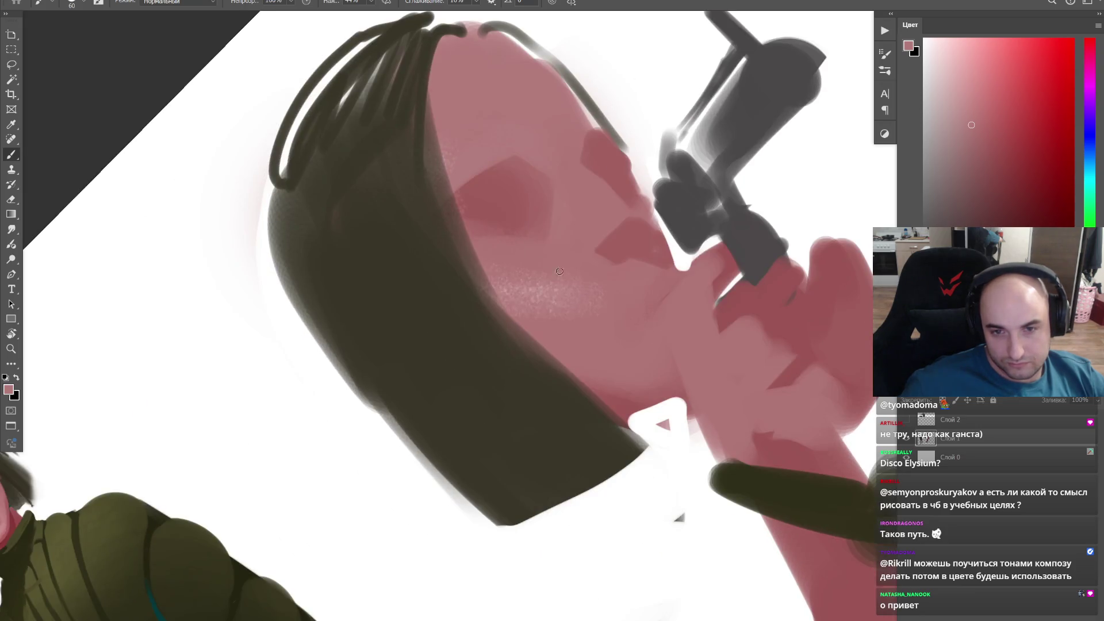
pyautogui.keyDown('alt'); pyautogui.click(533, 236); pyautogui.keyUp('alt')
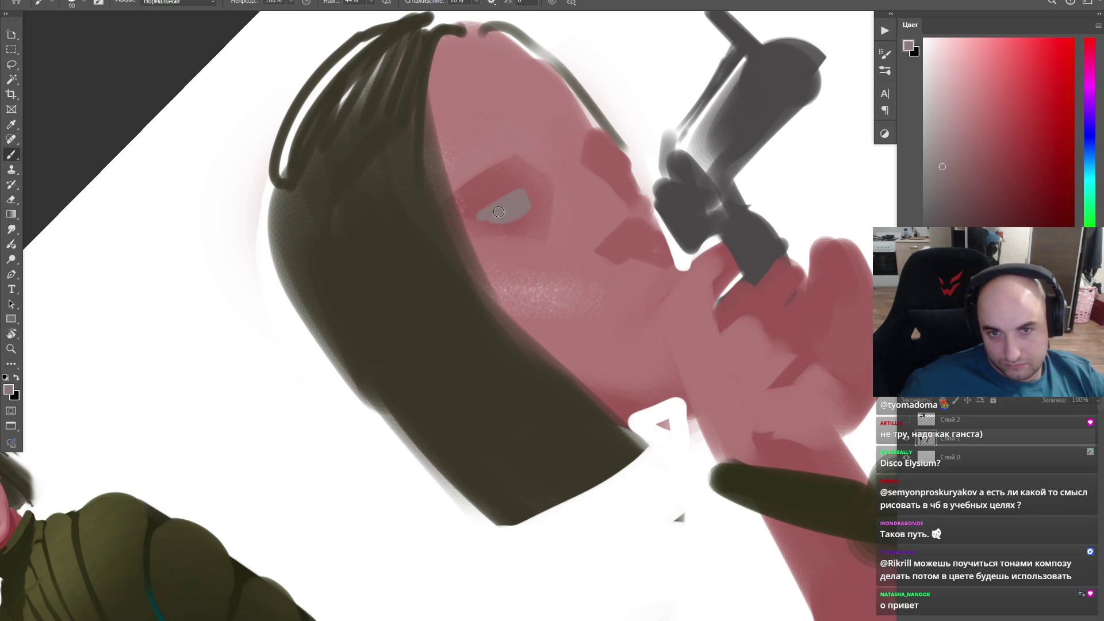
pyautogui.hotkey('ctrl', 'z')
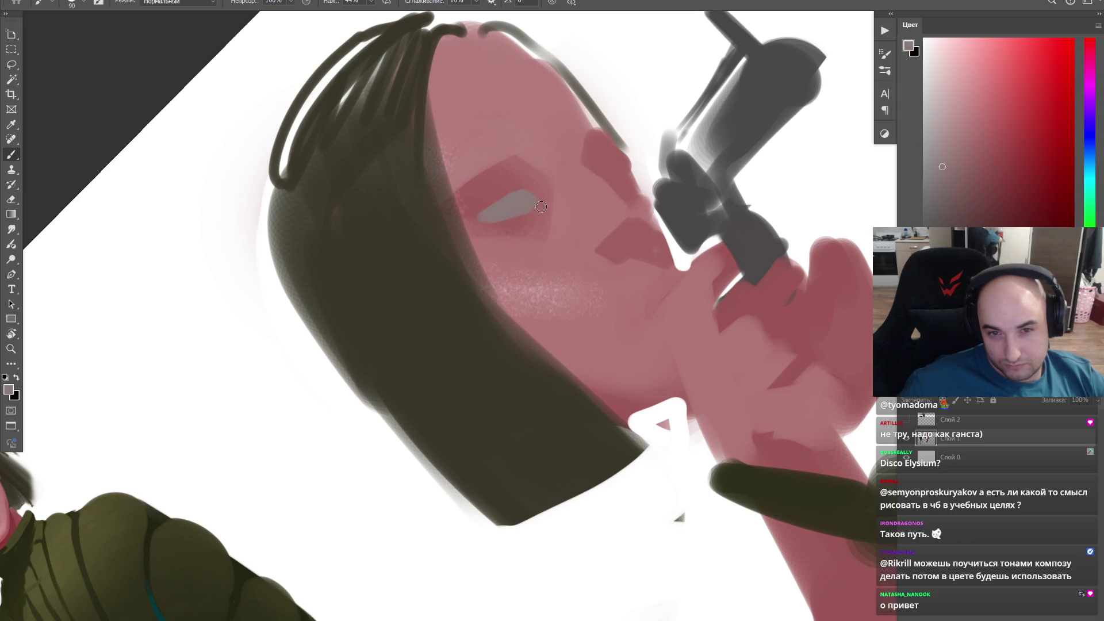
pyautogui.keyDown('alt'); pyautogui.click(483, 219); pyautogui.keyUp('alt')
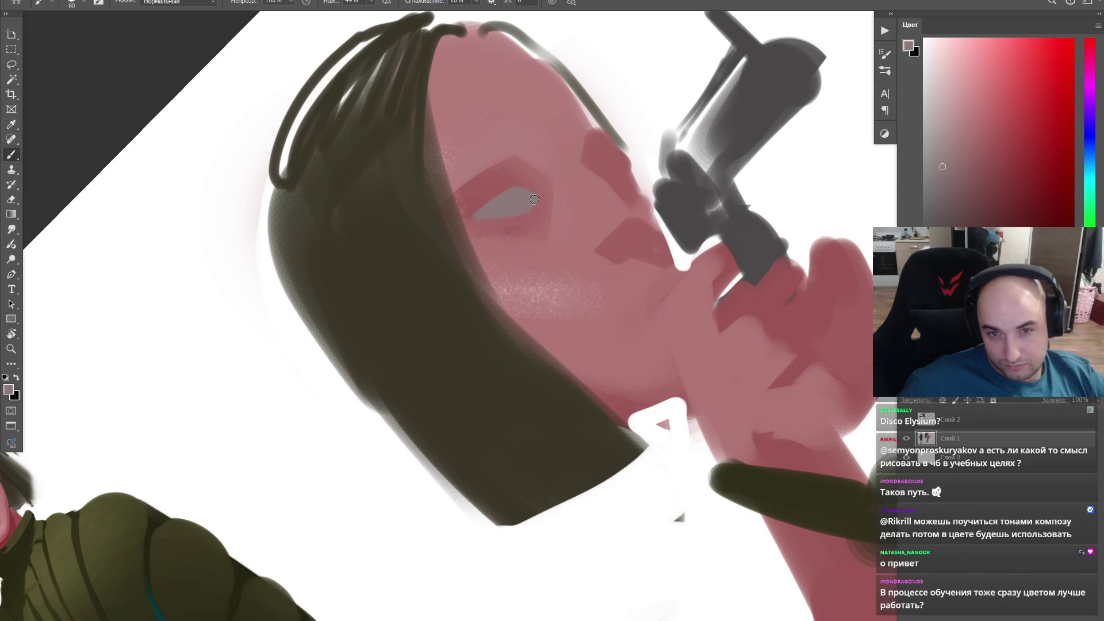
pyautogui.hotkey('ctrl', '0')
pyautogui.press('r')
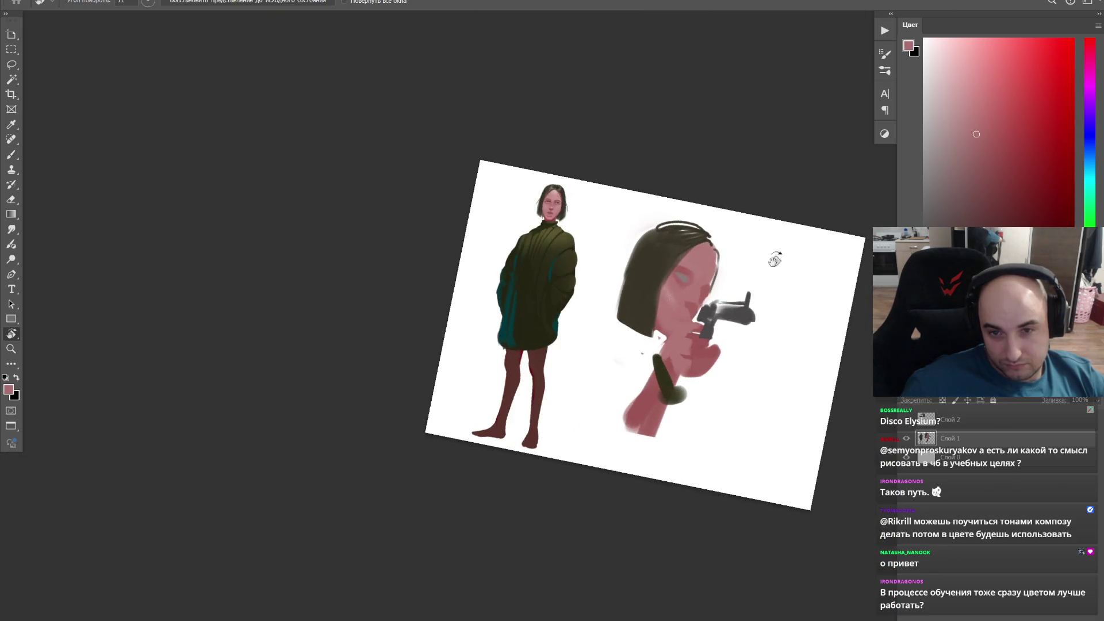
# Step: Reset the view rotation to straight and fit the whole painting on screen
pyautogui.moveTo(771, 271); pyautogui.dragTo(678, 191)
pyautogui.press('Escape')
pyautogui.press('z')
pyautogui.click(603, 247)
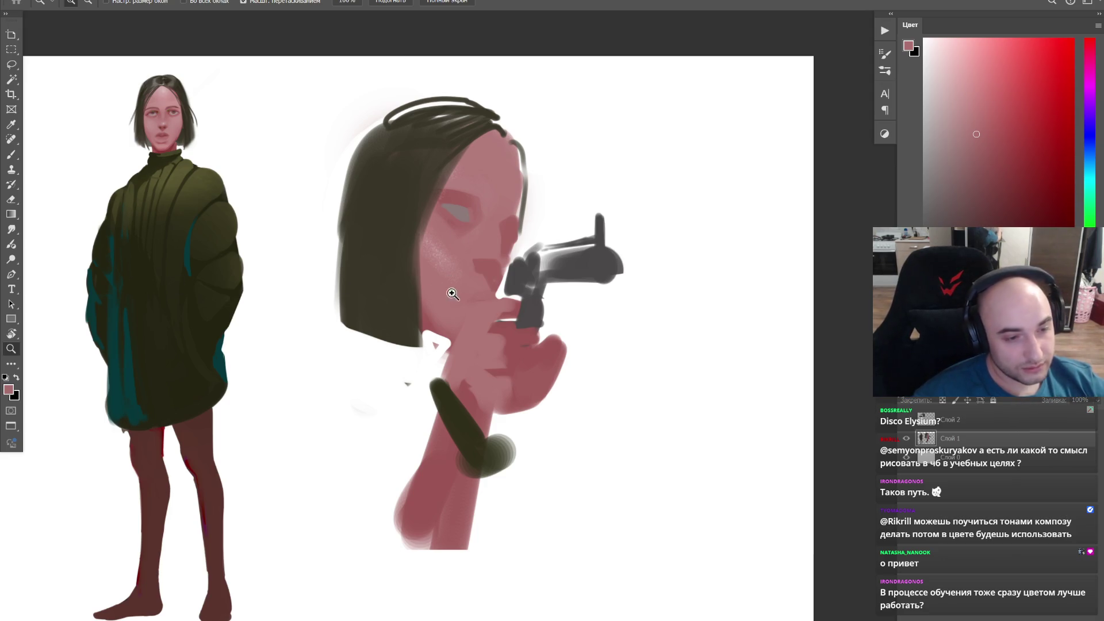
pyautogui.moveTo(450, 291); pyautogui.dragTo(486, 307)
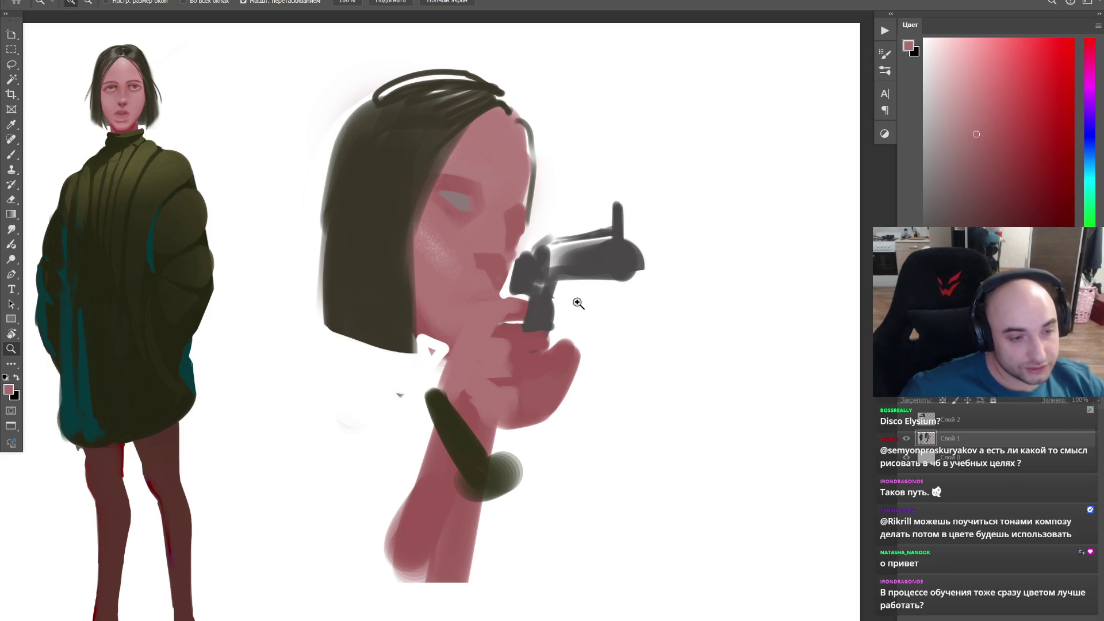
pyautogui.hotkey('ctrl', '0')
pyautogui.press('e')
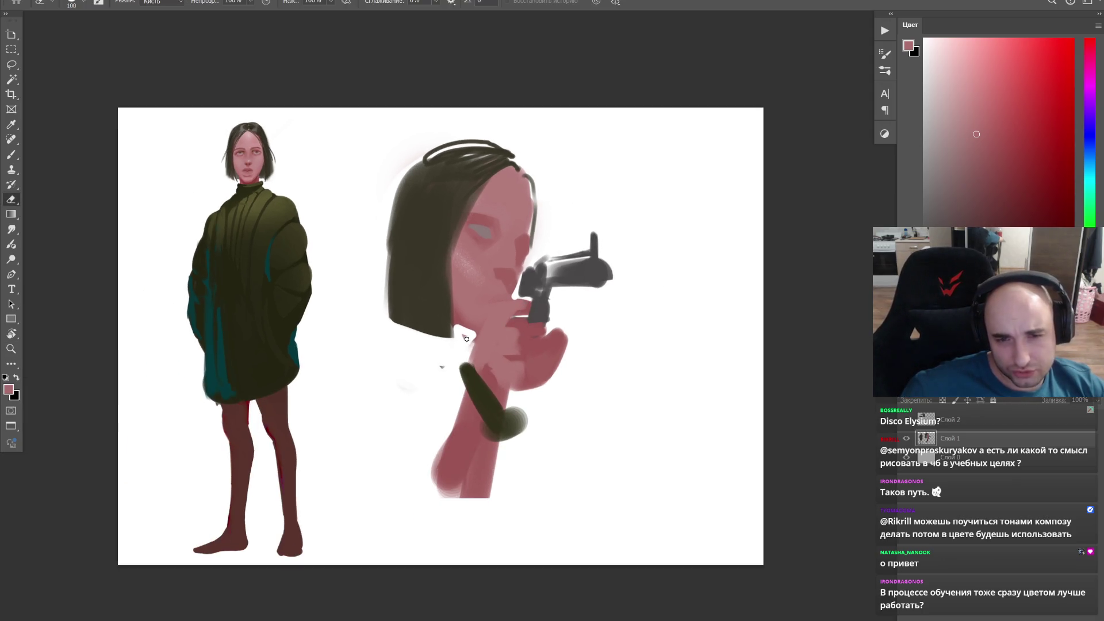
pyautogui.moveTo(456, 371); pyautogui.dragTo(423, 380)
pyautogui.scroll(3, 423, 379)
# Step: Magic Wand-select the painted figures, try a skin-tone stroke below the hair and undo it
pyautogui.press('b')
pyautogui.press('w')
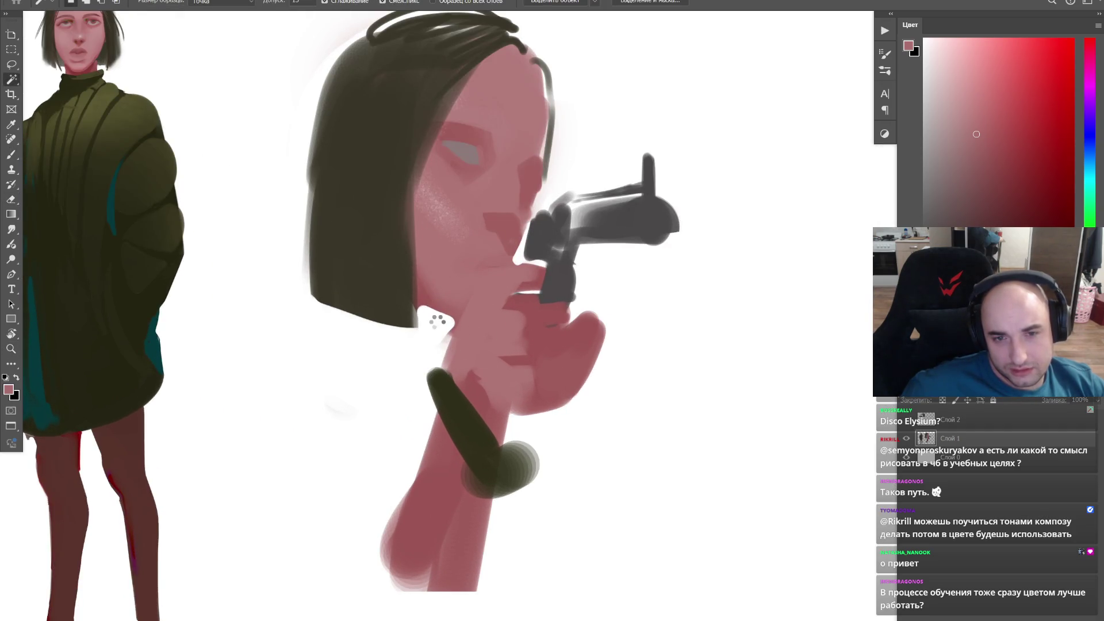
pyautogui.hotkey('ctrl', 'd')
pyautogui.click(423, 310)
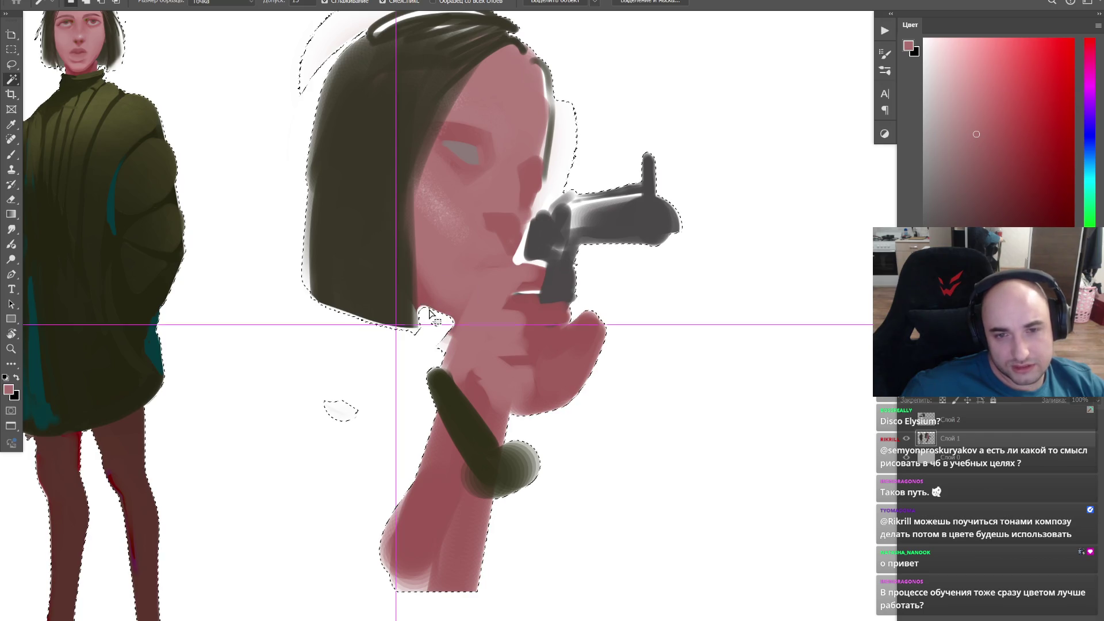
pyautogui.hotkey('ctrl', 'd')
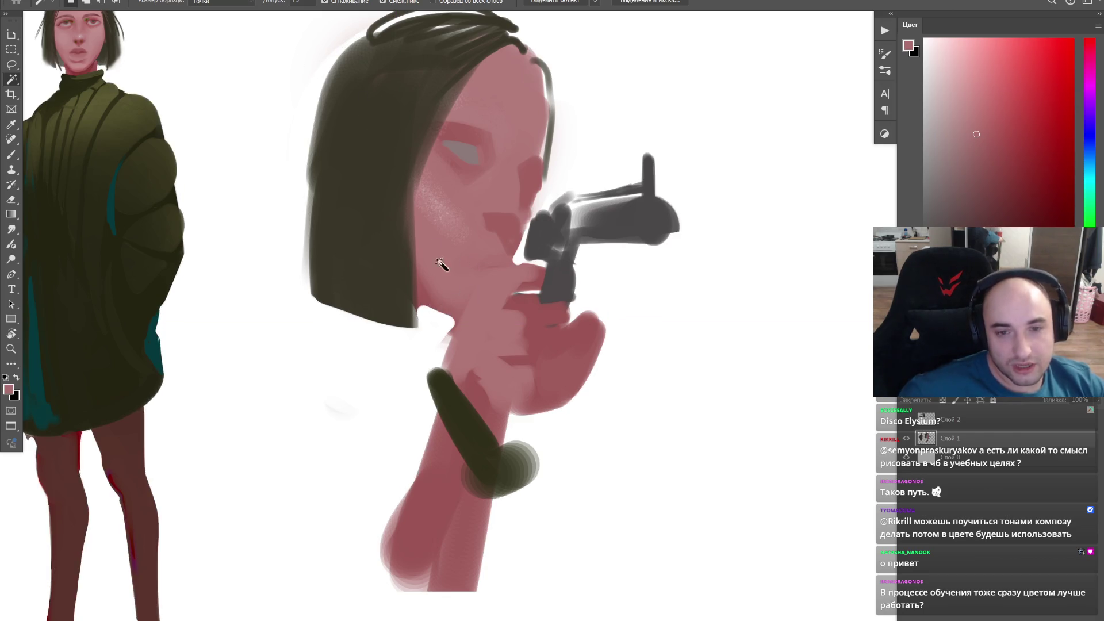
pyautogui.click(432, 338)
pyautogui.press('b')
pyautogui.moveTo(432, 314)
pyautogui.mouseDown()
pyautogui.moveTo(384, 406)
pyautogui.moveTo(401, 302)
pyautogui.mouseUp()
pyautogui.hotkey('ctrl', 'z')
pyautogui.hotkey('ctrl', 'z')
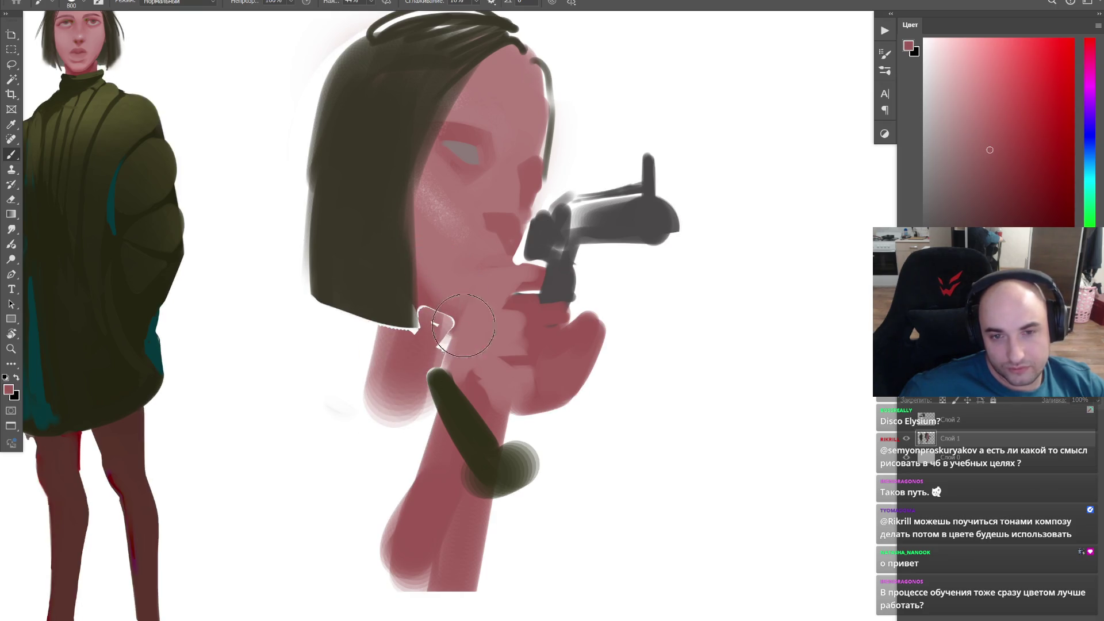
pyautogui.hotkey('ctrl', 'z')
# Step: Sample pink and paint a rounded shoulder shape beneath the hair, left of the chin
pyautogui.press('w')
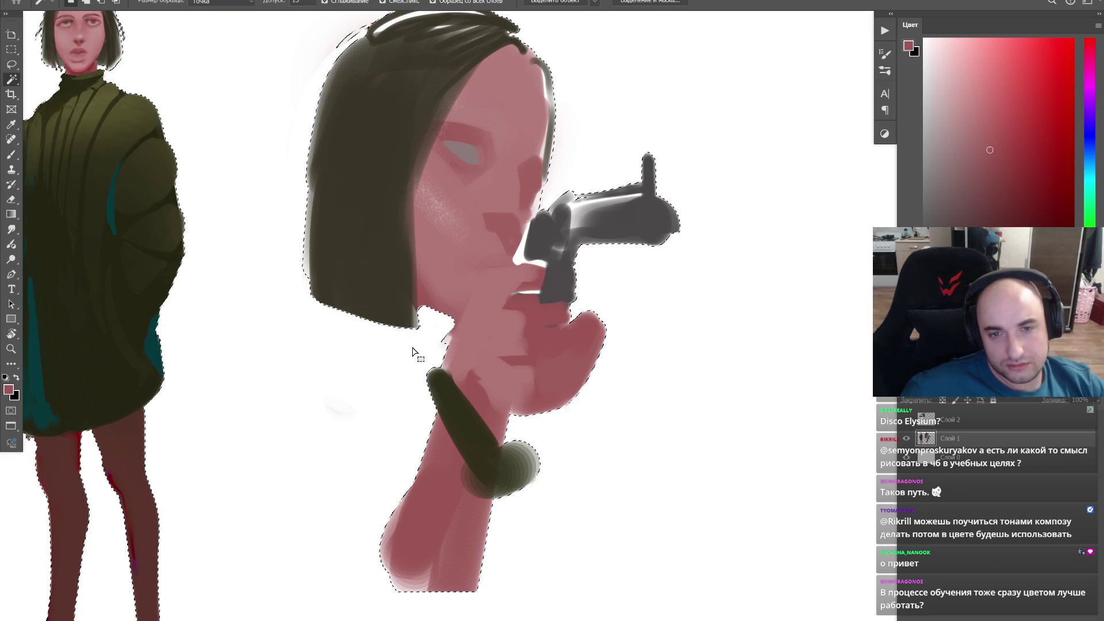
pyautogui.click(419, 353)
pyautogui.press('b')
pyautogui.keyDown('alt'); pyautogui.click(428, 294); pyautogui.keyUp('alt')
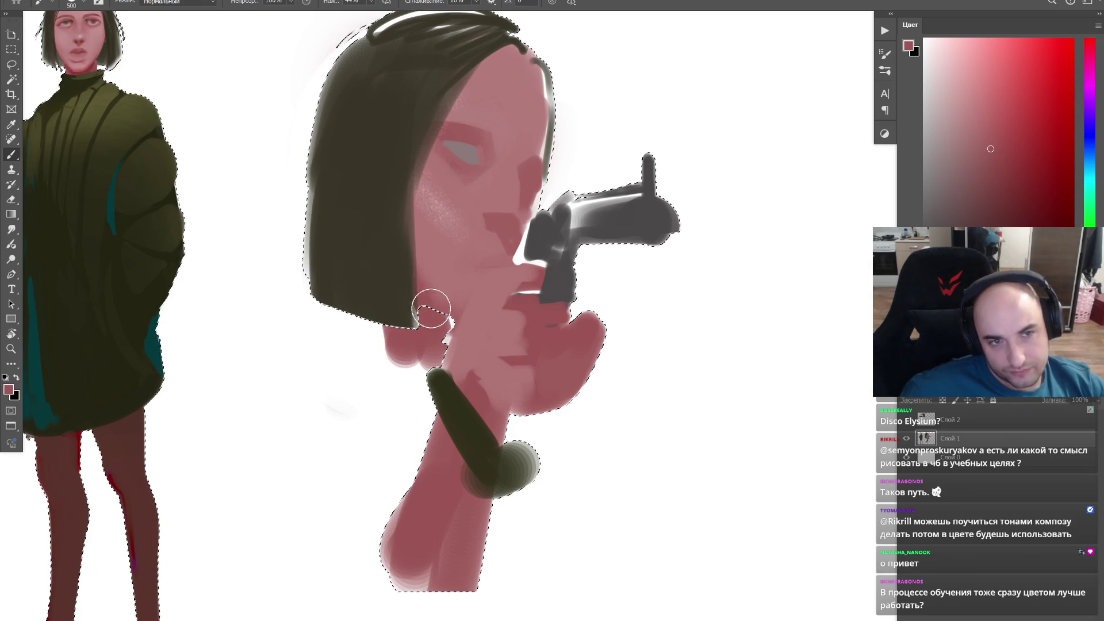
pyautogui.moveTo(395, 349); pyautogui.dragTo(413, 333)
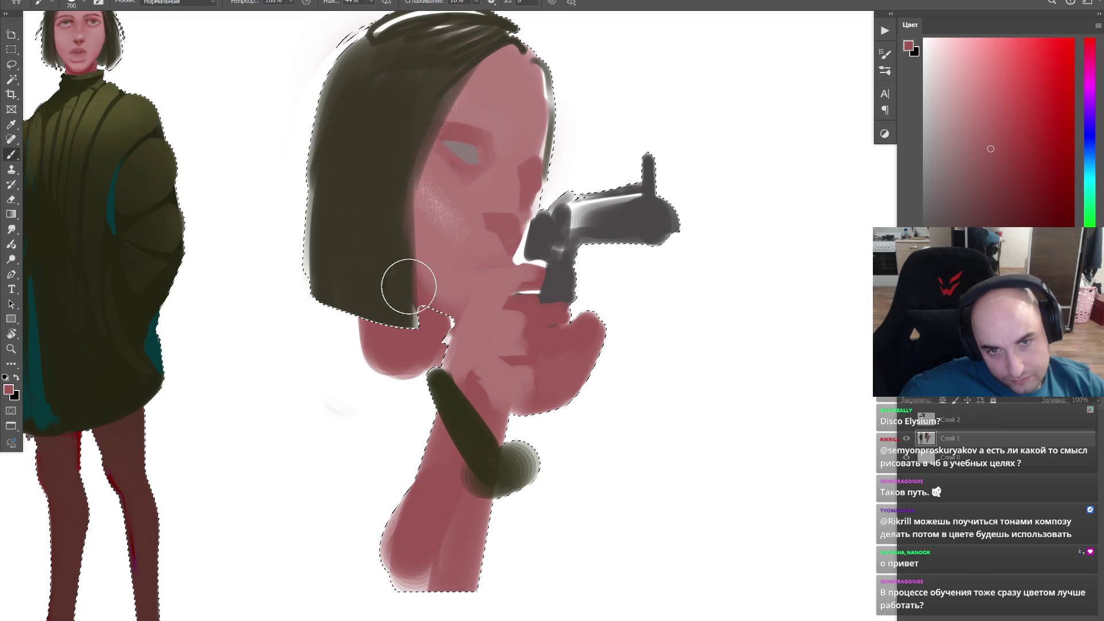
pyautogui.hotkey('ctrl', 'z')
pyautogui.hotkey('ctrl', 'd')
pyautogui.moveTo(385, 329); pyautogui.dragTo(365, 290)
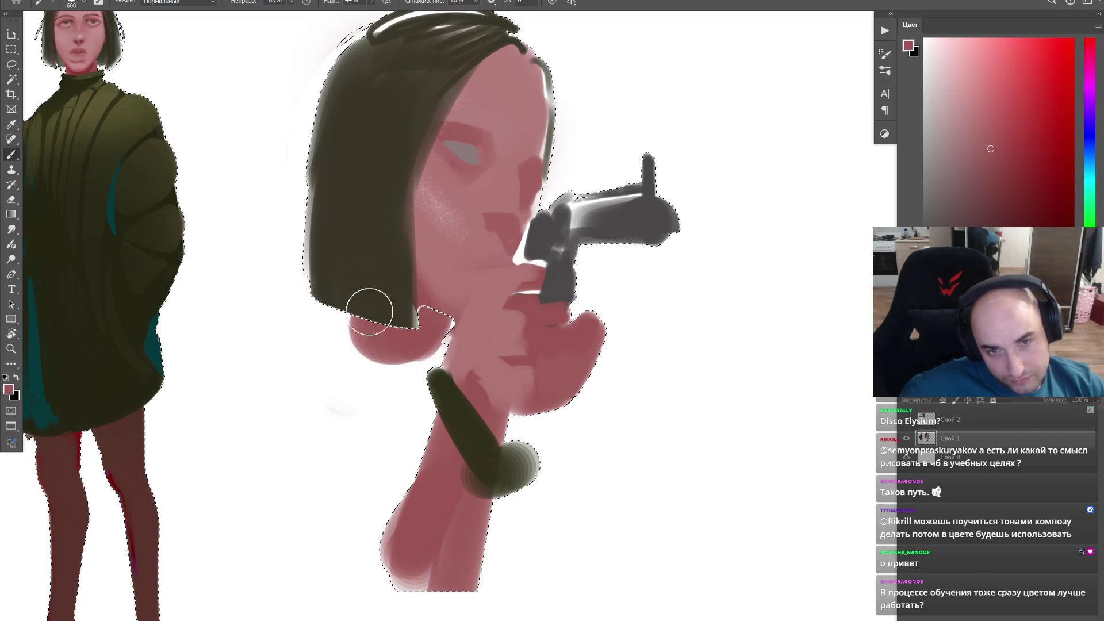
pyautogui.keyDown('alt'); pyautogui.click(411, 311); pyautogui.keyUp('alt')
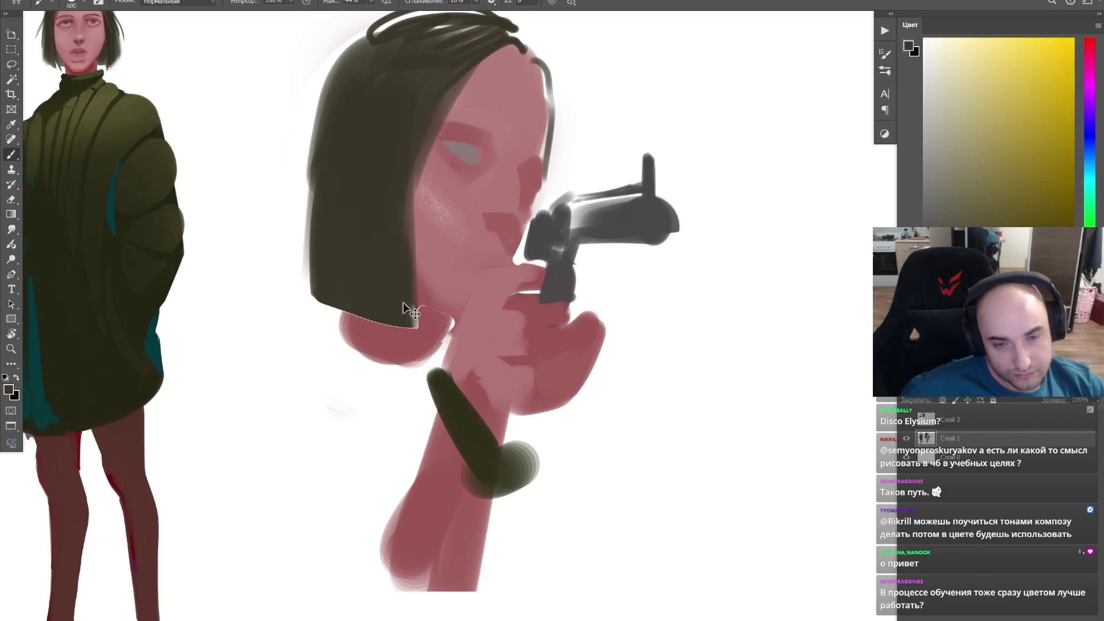
# Step: Sample olive from the sweater, block an olive shoulder left of the chin, then sample pink from the hand
pyautogui.keyDown('alt'); pyautogui.click(136, 99); pyautogui.keyUp('alt')
pyautogui.moveTo(308, 291)
pyautogui.mouseDown()
pyautogui.moveTo(334, 307)
pyautogui.moveTo(308, 369)
pyautogui.moveTo(327, 302)
pyautogui.moveTo(346, 345)
pyautogui.moveTo(247, 402)
pyautogui.moveTo(302, 330)
pyautogui.moveTo(362, 396)
pyautogui.mouseUp()
pyautogui.hotkey('ctrl', 'z')
pyautogui.hotkey('ctrl', 'z')
pyautogui.keyDown('alt'); pyautogui.click(540, 382); pyautogui.keyUp('alt')
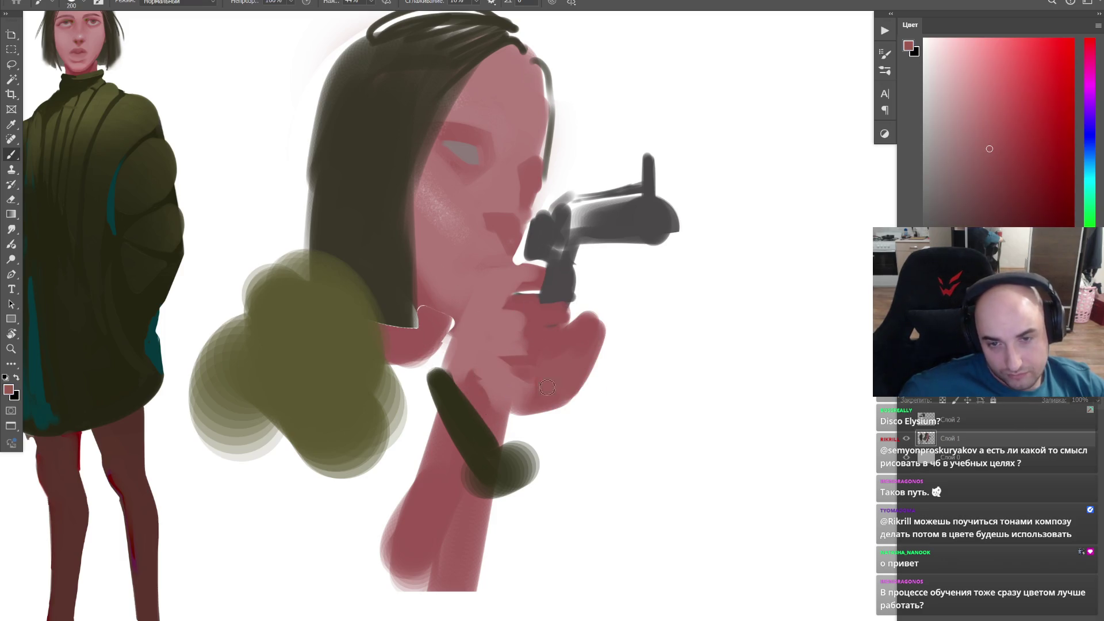
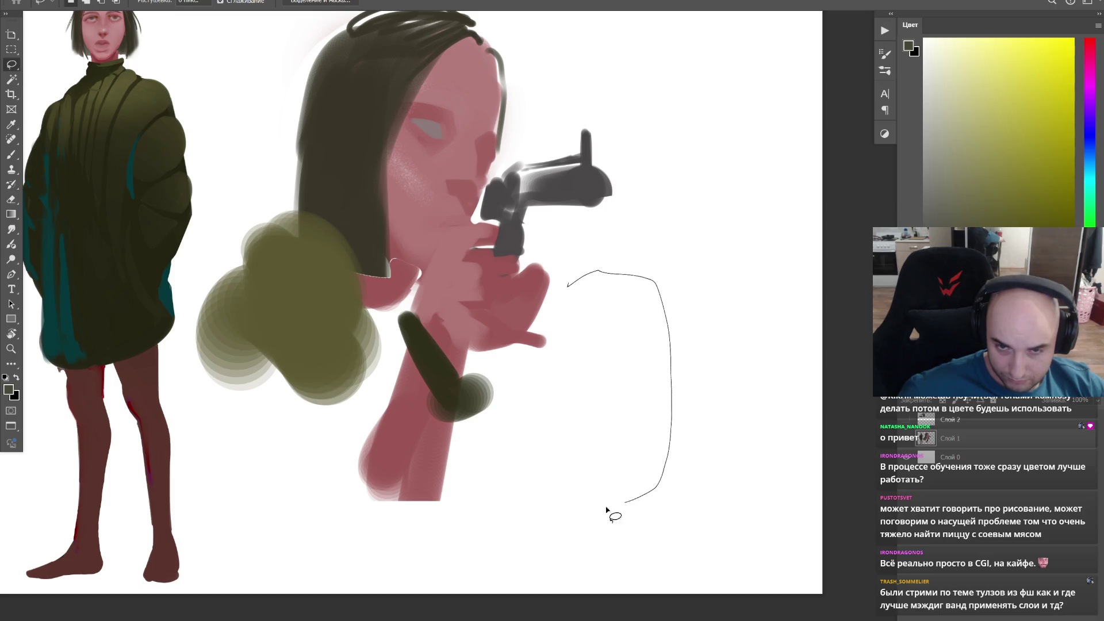
# Step: Block in the extended right sleeve as an olive shape with a lighter band across its top
pyautogui.moveTo(578, 315); pyautogui.dragTo(579, 297)
pyautogui.press('b')
pyautogui.moveTo(529, 493)
pyautogui.mouseDown()
pyautogui.moveTo(604, 293)
pyautogui.moveTo(567, 567)
pyautogui.mouseUp()
pyautogui.keyDown('alt'); pyautogui.click(314, 287); pyautogui.keyUp('alt')
pyautogui.moveTo(636, 247); pyautogui.dragTo(653, 308)
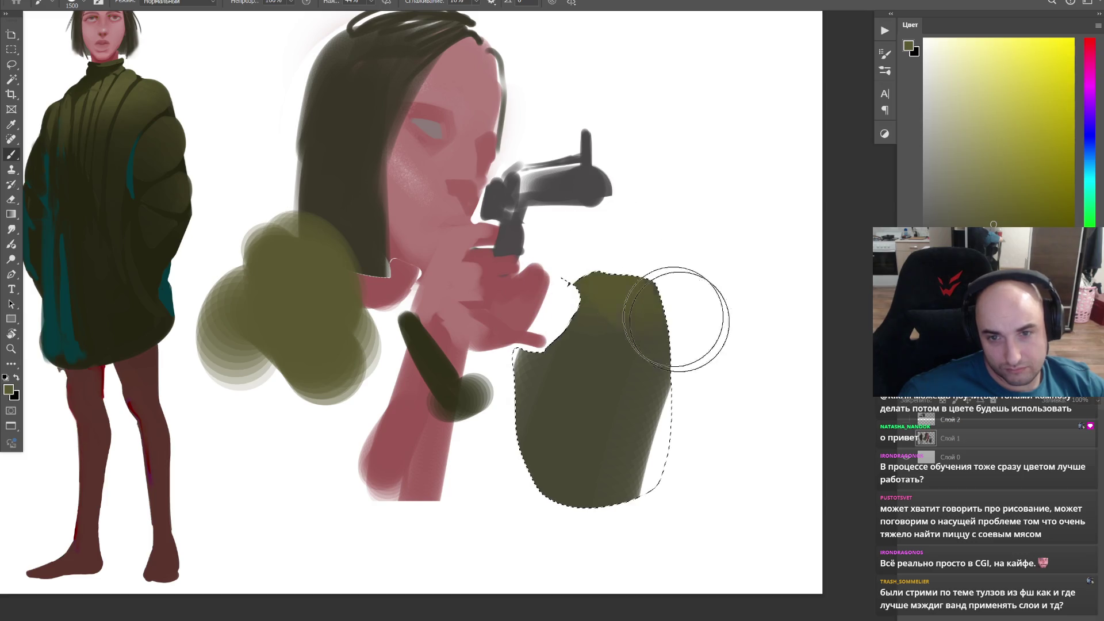
# Step: Shade the lower sleeve with darker olive and clear the selection
pyautogui.keyDown('alt'); pyautogui.click(128, 207); pyautogui.keyUp('alt')
pyautogui.moveTo(581, 419); pyautogui.dragTo(482, 389)
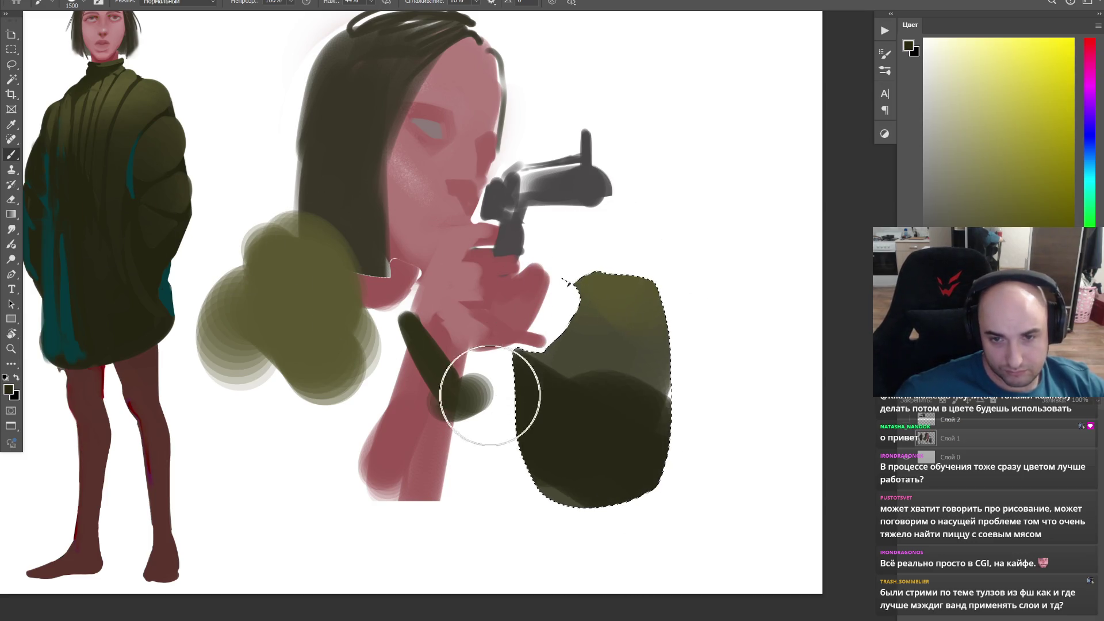
pyautogui.moveTo(561, 338)
pyautogui.mouseDown()
pyautogui.moveTo(604, 388)
pyautogui.moveTo(531, 461)
pyautogui.mouseUp()
pyautogui.hotkey('ctrl', 'd')
pyautogui.press('l')
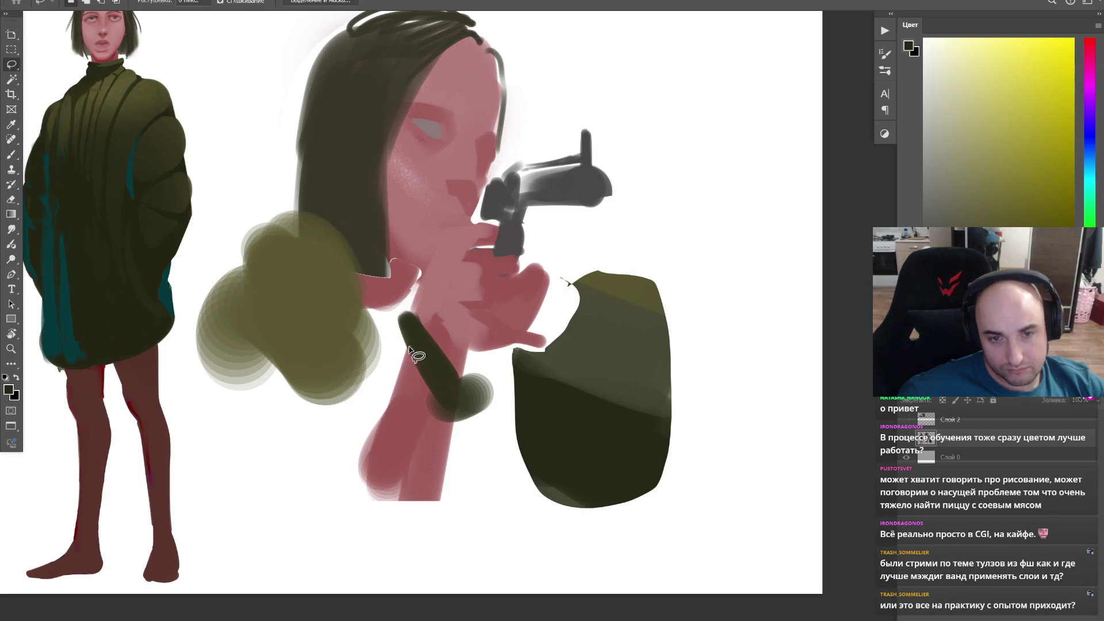
# Step: Start the left sleeve as a selected shape filled with dark olive
pyautogui.moveTo(400, 377); pyautogui.dragTo(413, 307)
pyautogui.press('b')
pyautogui.moveTo(336, 380)
pyautogui.mouseDown()
pyautogui.moveTo(382, 296)
pyautogui.moveTo(387, 322)
pyautogui.moveTo(276, 343)
pyautogui.moveTo(309, 280)
pyautogui.mouseUp()
# Step: Paint dark and lighter yellow-green olive strokes over the left sleeve and upper arm
pyautogui.hotkey('ctrl', 'd')
pyautogui.moveTo(223, 301)
pyautogui.mouseDown()
pyautogui.moveTo(323, 328)
pyautogui.moveTo(316, 279)
pyautogui.moveTo(374, 307)
pyautogui.mouseUp()
pyautogui.keyDown('alt'); pyautogui.click(315, 222); pyautogui.keyUp('alt')
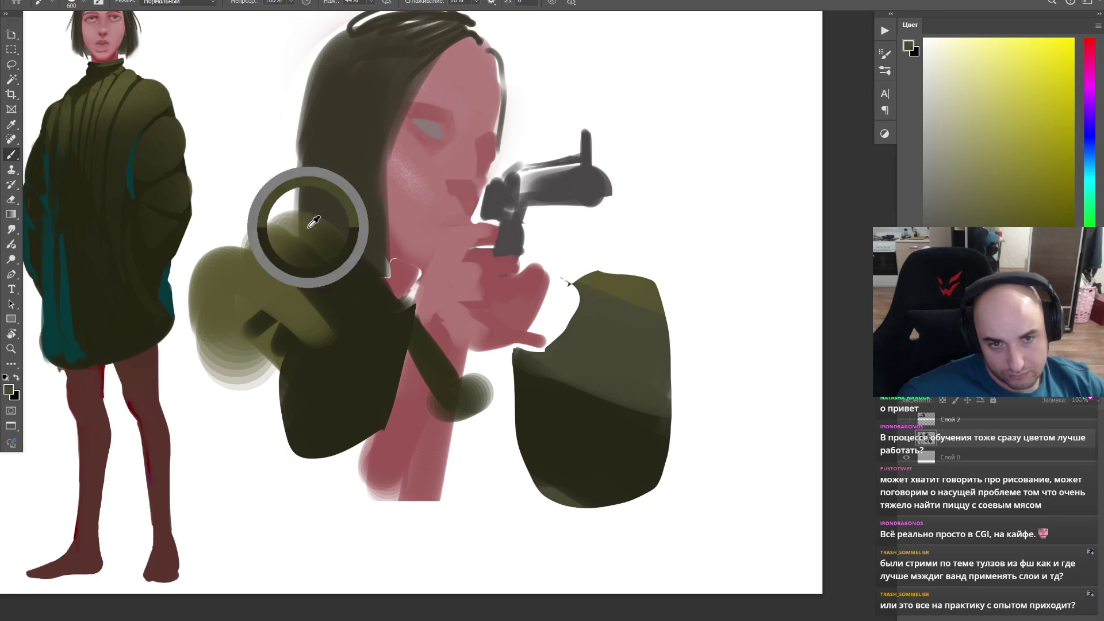
pyautogui.moveTo(257, 241)
pyautogui.mouseDown()
pyautogui.moveTo(303, 227)
pyautogui.moveTo(346, 308)
pyautogui.mouseUp()
pyautogui.keyDown('alt'); pyautogui.click(296, 234); pyautogui.keyUp('alt')
pyautogui.moveTo(1089, 246); pyautogui.dragTo(1089, 235)
pyautogui.moveTo(228, 275)
pyautogui.mouseDown()
pyautogui.moveTo(254, 296)
pyautogui.moveTo(224, 270)
pyautogui.mouseUp()
pyautogui.moveTo(281, 244)
pyautogui.mouseDown()
pyautogui.moveTo(306, 234)
pyautogui.moveTo(377, 251)
pyautogui.moveTo(286, 308)
pyautogui.moveTo(305, 347)
pyautogui.moveTo(342, 293)
pyautogui.moveTo(319, 246)
pyautogui.moveTo(351, 284)
pyautogui.moveTo(270, 239)
pyautogui.mouseUp()
# Step: Add grey-green fur highlights on the shoulder, sampling near-black, olive and dusky pink
pyautogui.keyDown('alt'); pyautogui.click(332, 367); pyautogui.keyUp('alt')
pyautogui.press(']')
pyautogui.press(']')
pyautogui.press(']')
pyautogui.press('[')
pyautogui.keyDown('alt'); pyautogui.click(336, 227); pyautogui.keyUp('alt')
pyautogui.press('[')
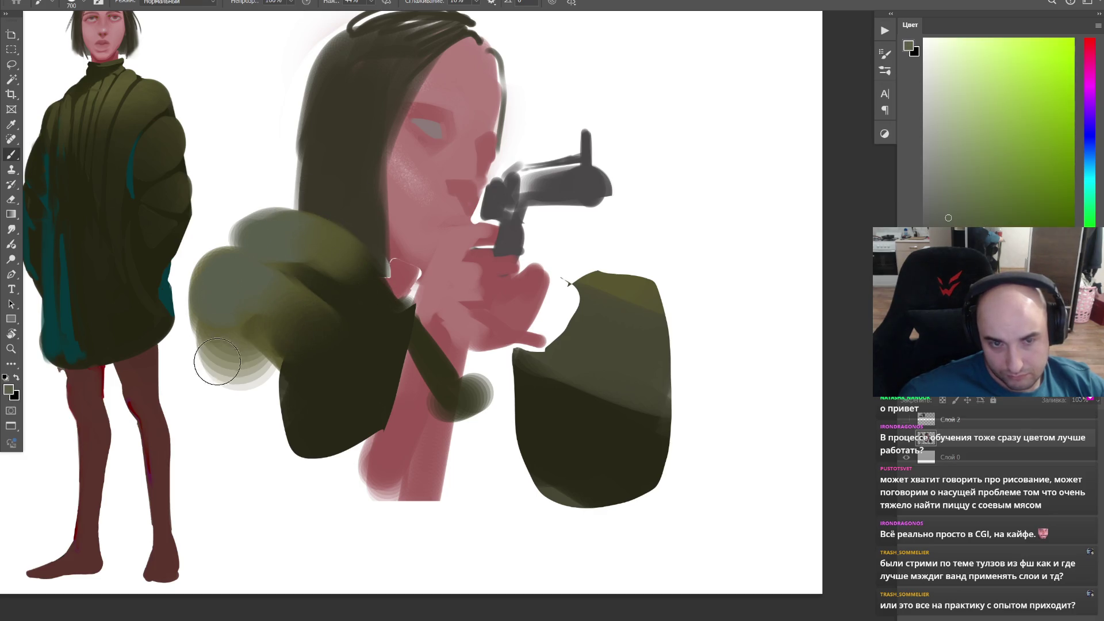
pyautogui.keyDown('alt'); pyautogui.click(324, 391); pyautogui.keyUp('alt')
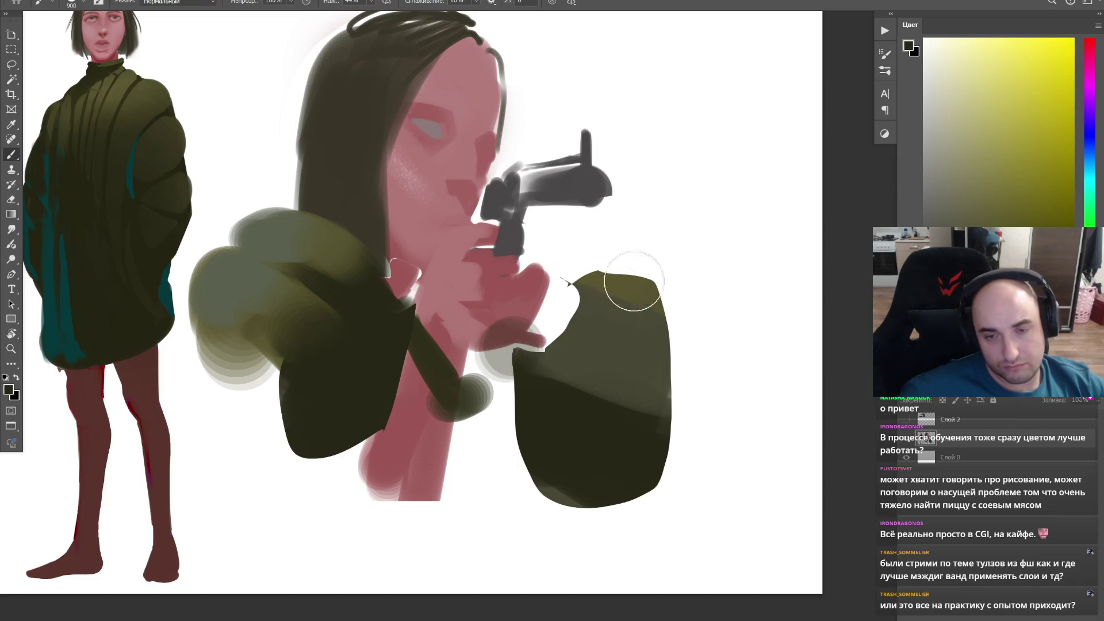
pyautogui.keyDown('alt'); pyautogui.click(535, 328); pyautogui.keyUp('alt')
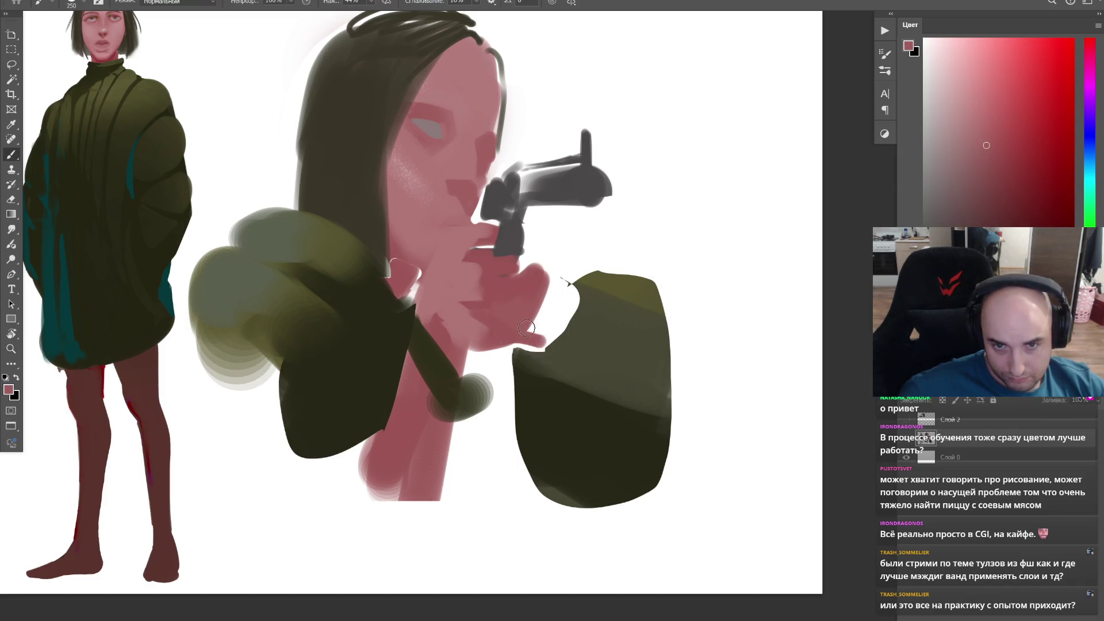
# Step: Paint a pink finger on the hand and dark olive jacket beside the gun arm
pyautogui.moveTo(523, 326); pyautogui.dragTo(549, 309)
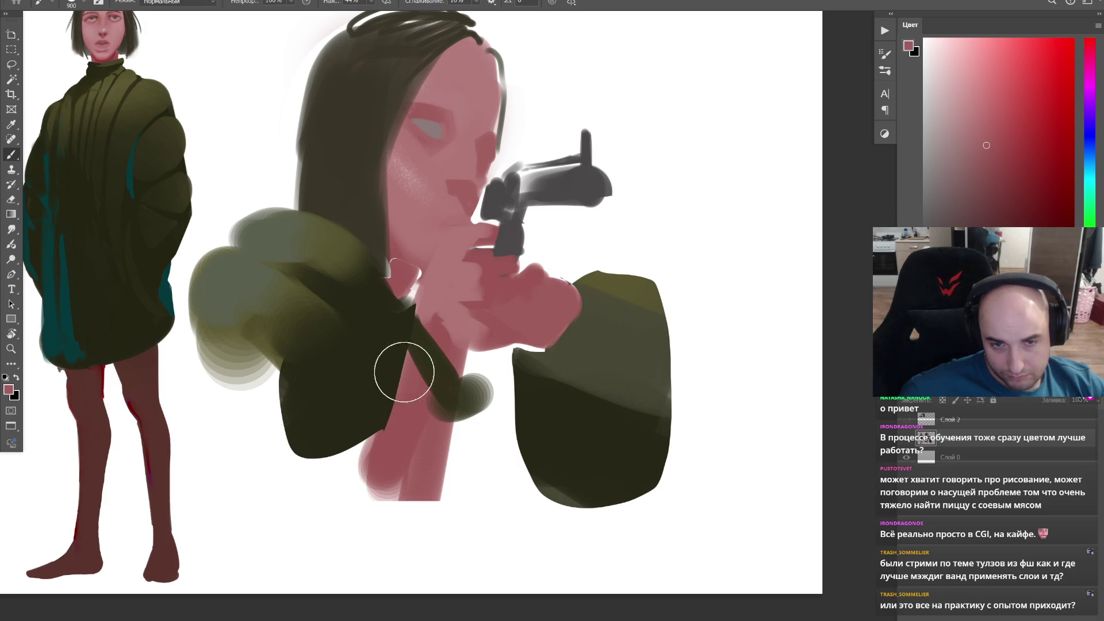
pyautogui.keyDown('alt'); pyautogui.click(409, 367); pyautogui.keyUp('alt')
pyautogui.moveTo(408, 368); pyautogui.dragTo(423, 406)
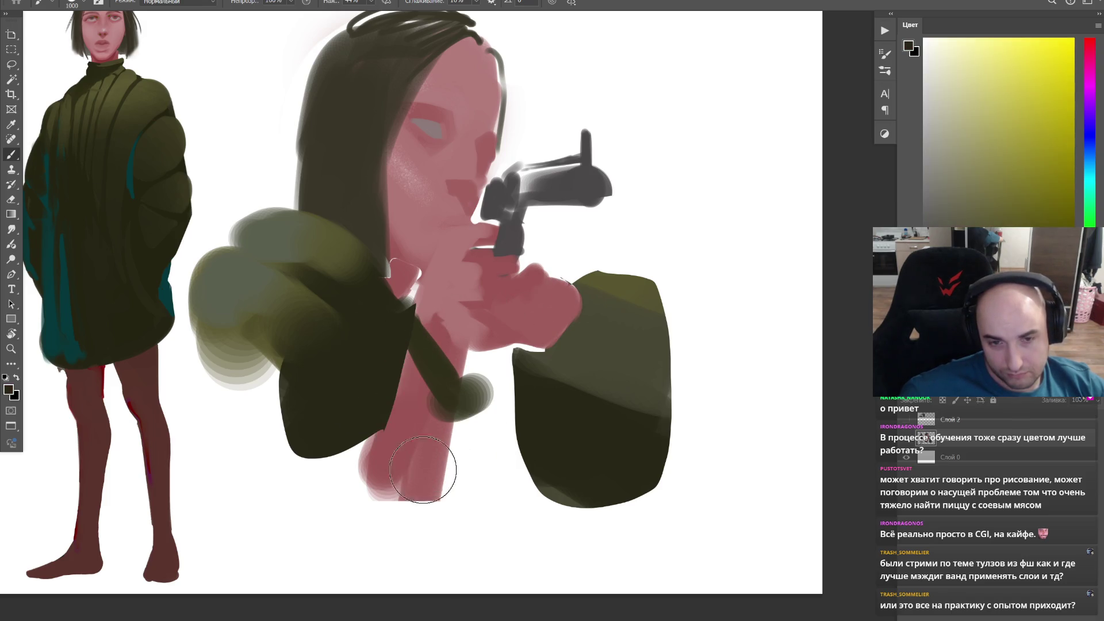
pyautogui.moveTo(429, 466); pyautogui.dragTo(489, 474)
pyautogui.hotkey('ctrl', 'z')
pyautogui.moveTo(481, 424)
pyautogui.mouseDown()
pyautogui.moveTo(464, 450)
pyautogui.moveTo(382, 431)
pyautogui.mouseUp()
# Step: Reshape the pink gun arm with dark outline strokes covered back in pink
pyautogui.keyDown('alt'); pyautogui.click(446, 375); pyautogui.keyUp('alt')
pyautogui.moveTo(446, 374)
pyautogui.mouseDown()
pyautogui.moveTo(414, 344)
pyautogui.moveTo(405, 392)
pyautogui.mouseUp()
pyautogui.press('[')
pyautogui.moveTo(423, 348); pyautogui.dragTo(416, 399)
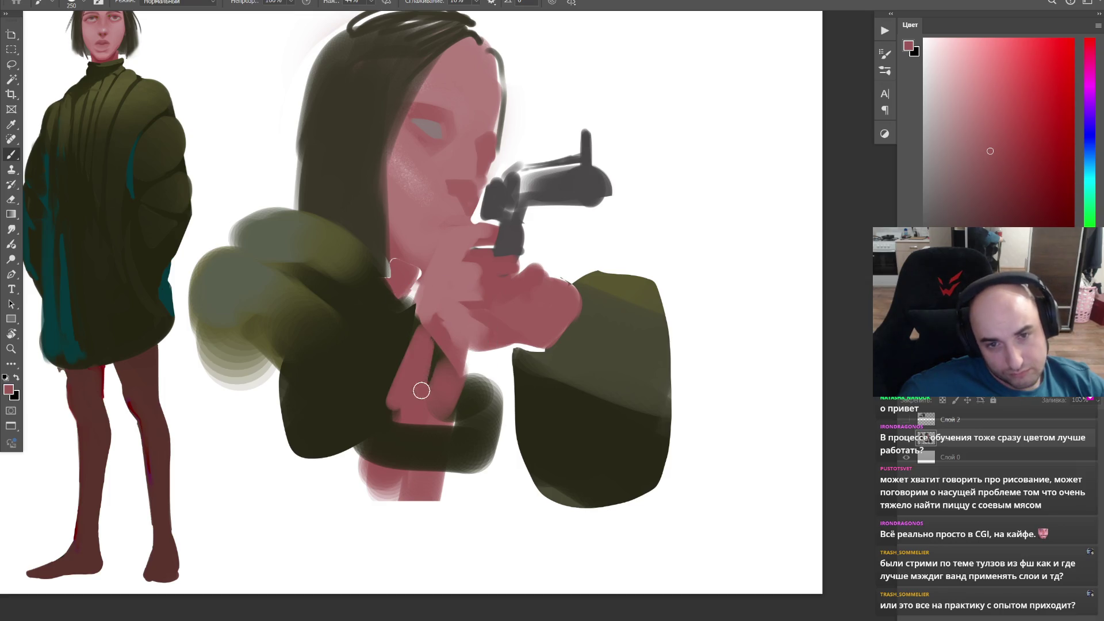
pyautogui.press(']')
pyautogui.moveTo(420, 321)
pyautogui.mouseDown()
pyautogui.moveTo(453, 282)
pyautogui.moveTo(472, 292)
pyautogui.mouseUp()
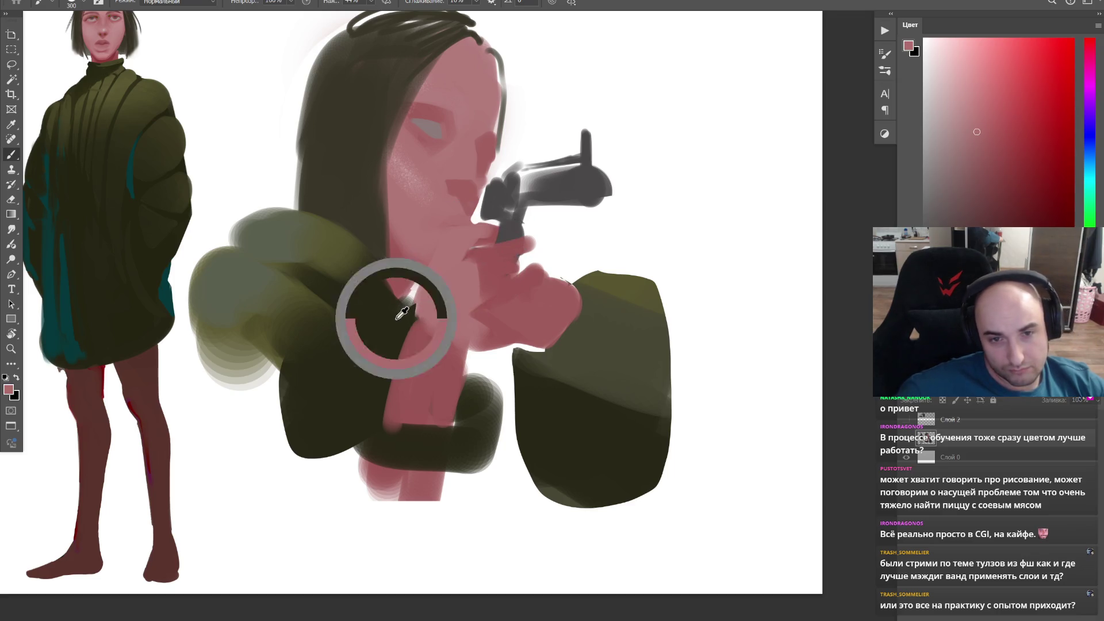
# Step: Try a dark maroon stroke at the neck edge, undo it, and resample dark olive
pyautogui.keyDown('alt'); pyautogui.click(402, 313); pyautogui.keyUp('alt')
pyautogui.keyDown('alt'); pyautogui.click(120, 51); pyautogui.keyUp('alt')
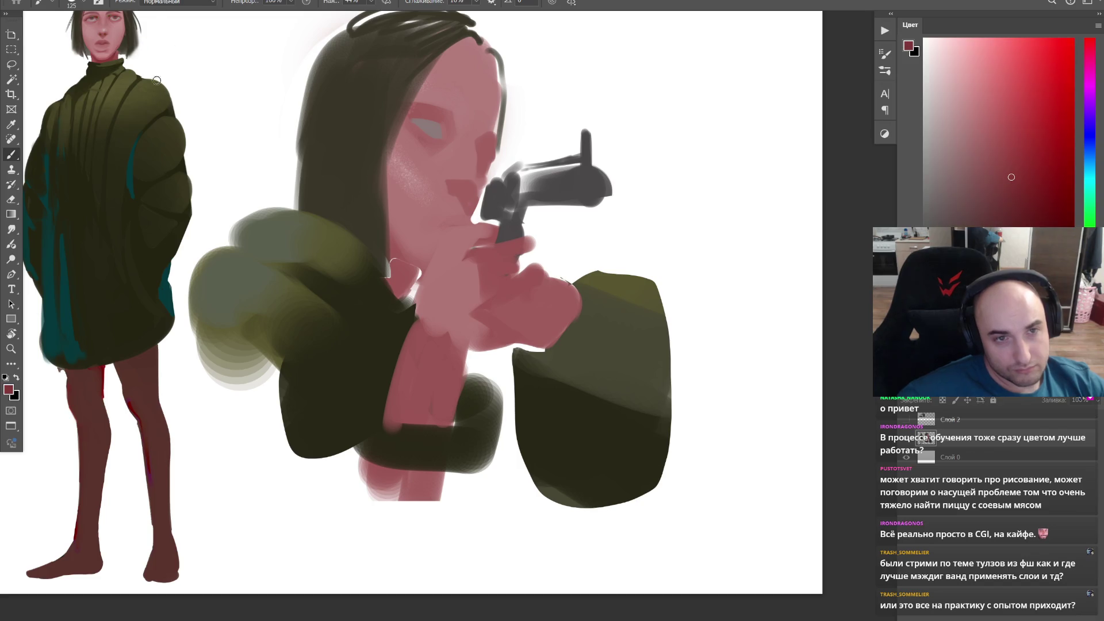
pyautogui.moveTo(399, 258); pyautogui.dragTo(409, 262)
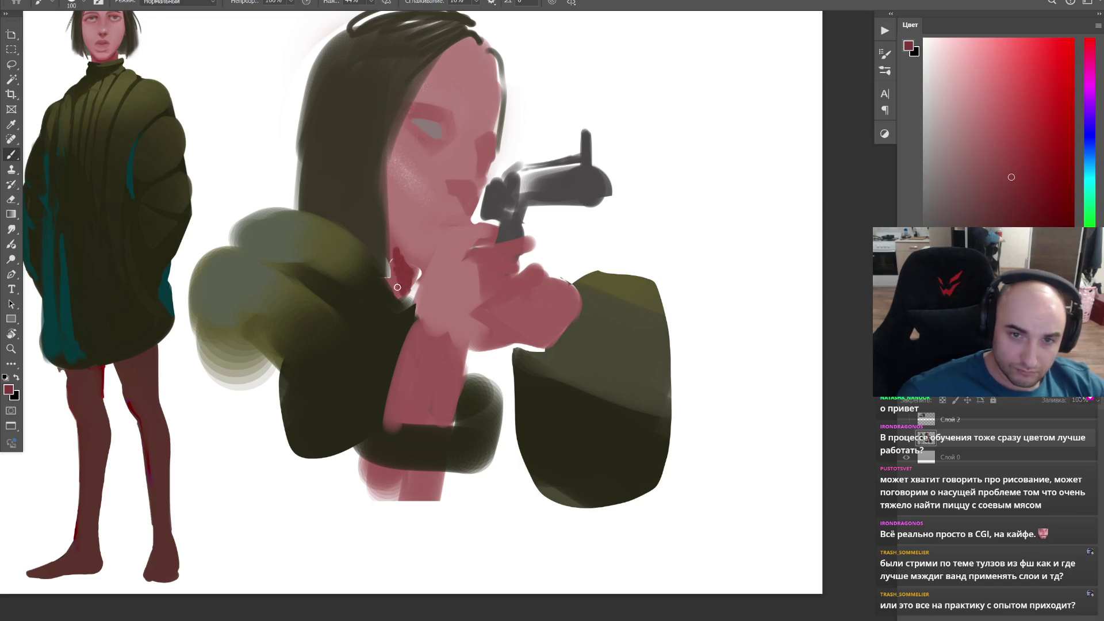
pyautogui.hotkey('ctrl', 'z')
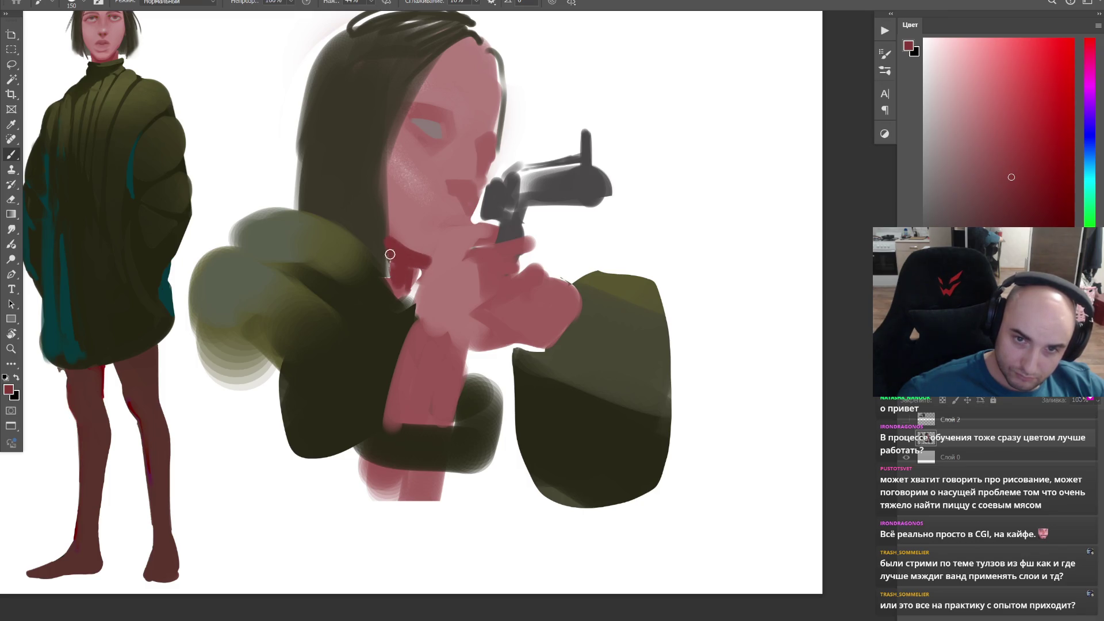
pyautogui.keyDown('alt'); pyautogui.click(371, 215); pyautogui.keyUp('alt')
pyautogui.scroll(5, 352, 271)
# Step: Paint dark olive fur across the collar and down below the torso with a large brush
pyautogui.press(']')
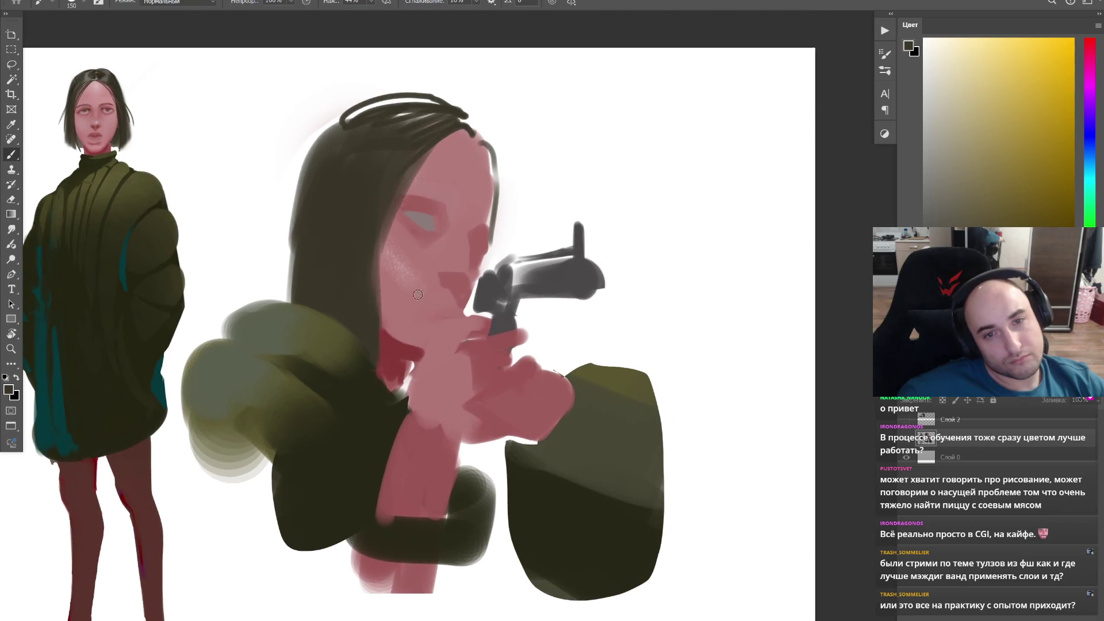
pyautogui.keyDown('alt'); pyautogui.click(384, 352); pyautogui.keyUp('alt')
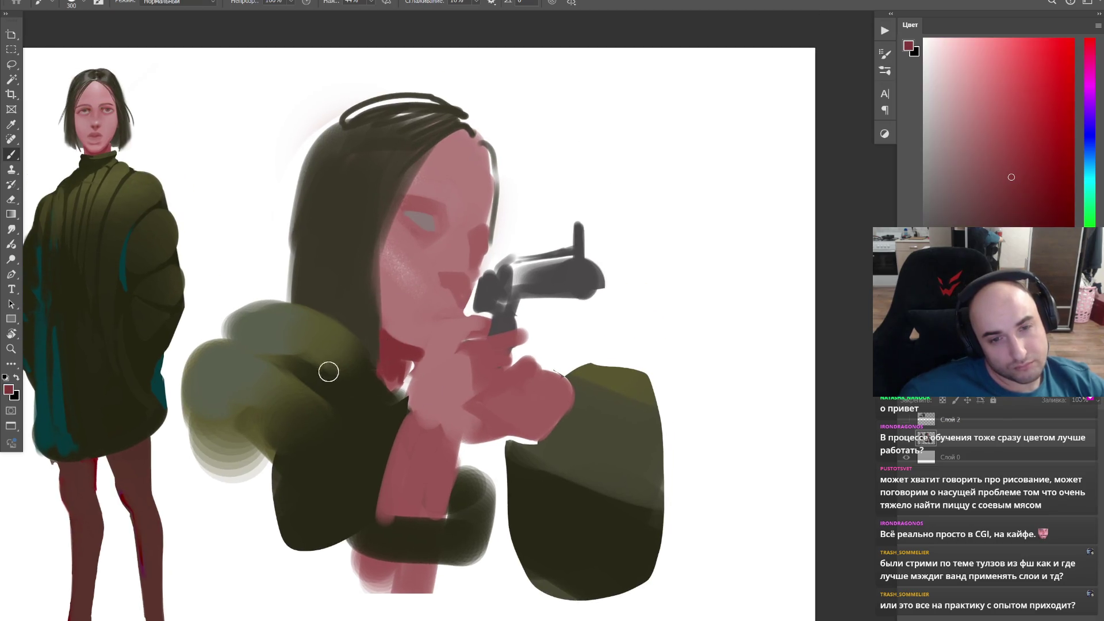
pyautogui.keyDown('alt'); pyautogui.click(345, 406); pyautogui.keyUp('alt')
pyautogui.press(']')
pyautogui.press(']')
pyautogui.press(']')
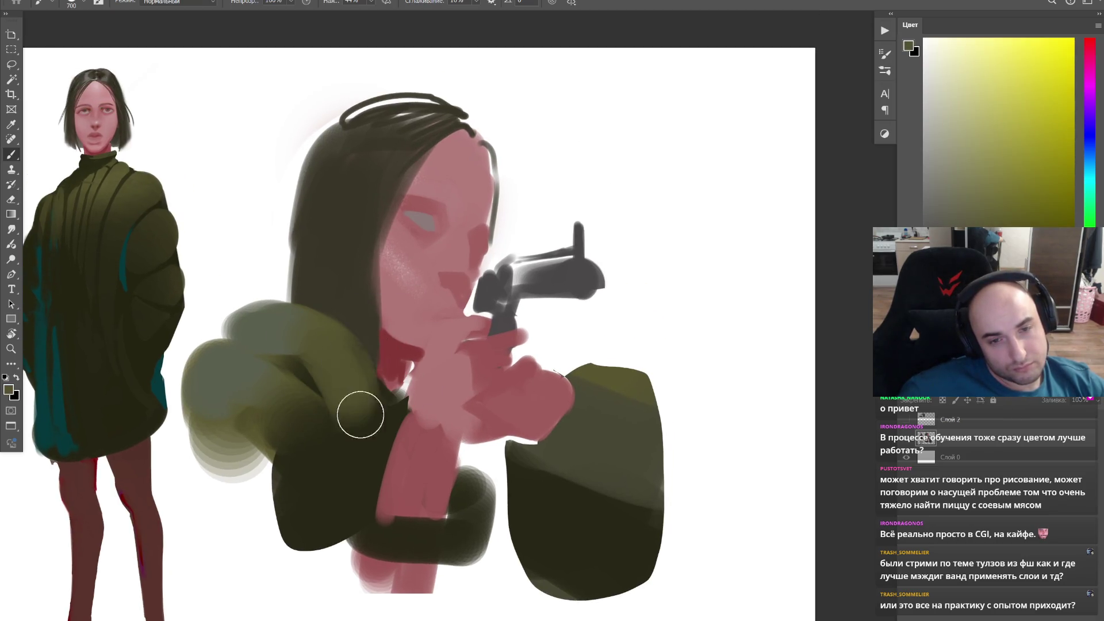
pyautogui.press('[')
pyautogui.press('[')
pyautogui.press('[')
pyautogui.moveTo(304, 374)
pyautogui.mouseDown()
pyautogui.moveTo(410, 381)
pyautogui.moveTo(394, 311)
pyautogui.mouseUp()
pyautogui.press(']')
pyautogui.moveTo(466, 431)
pyautogui.mouseDown()
pyautogui.moveTo(345, 496)
pyautogui.moveTo(291, 374)
pyautogui.moveTo(227, 419)
pyautogui.moveTo(210, 387)
pyautogui.moveTo(365, 480)
pyautogui.moveTo(406, 470)
pyautogui.mouseUp()
pyautogui.press(']')
pyautogui.press(']')
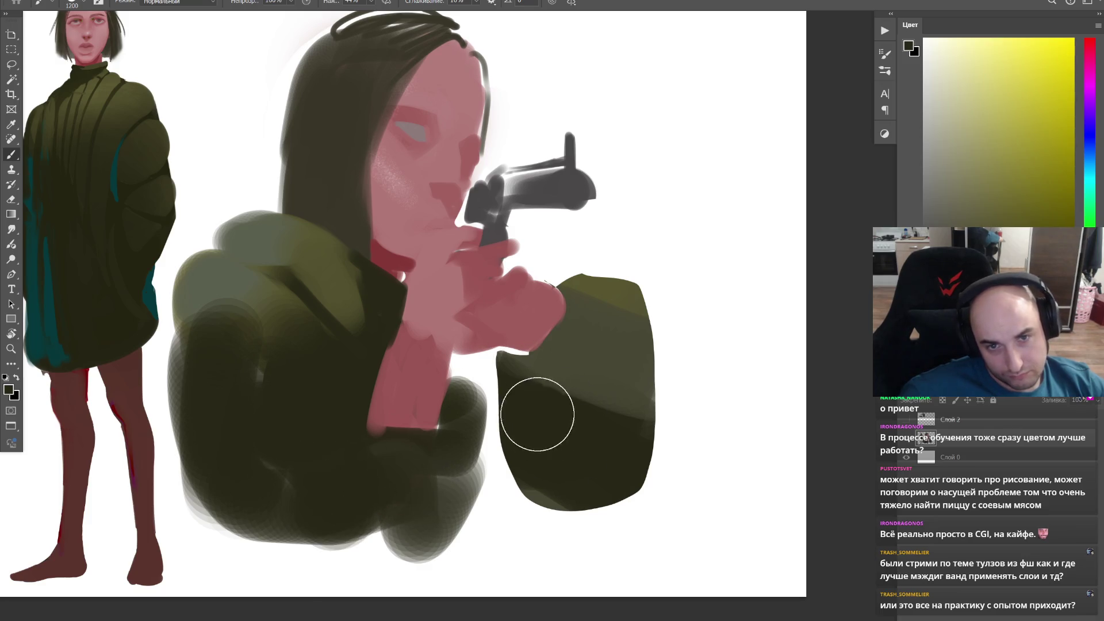
# Step: Cover the pink beside the right sleeve and tidy the forearm strip's edge with darker olive
pyautogui.press('[')
pyautogui.press('[')
pyautogui.press('[')
pyautogui.moveTo(444, 431)
pyautogui.mouseDown()
pyautogui.moveTo(443, 451)
pyautogui.moveTo(424, 464)
pyautogui.mouseUp()
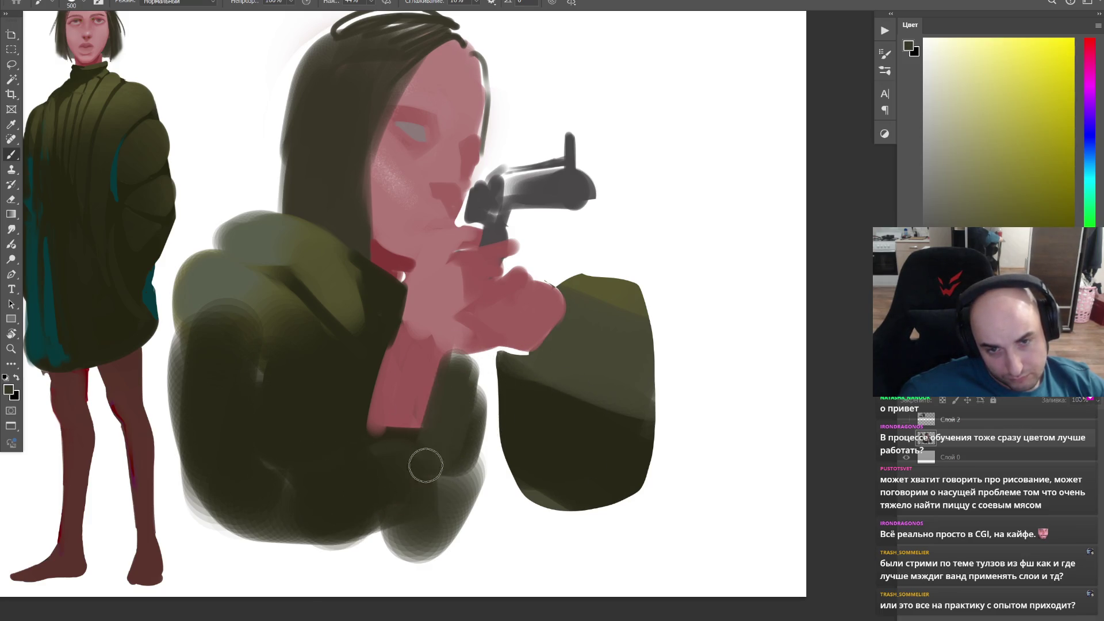
pyautogui.keyDown('alt'); pyautogui.click(377, 326); pyautogui.keyUp('alt')
pyautogui.moveTo(377, 327); pyautogui.dragTo(342, 426)
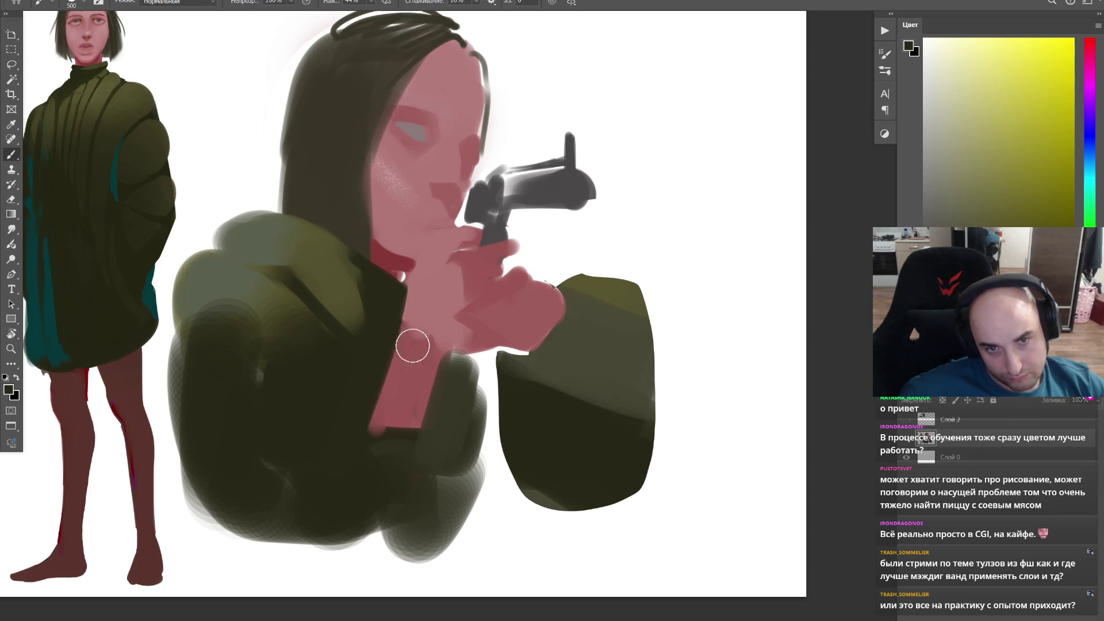
pyautogui.moveTo(382, 322); pyautogui.dragTo(389, 377)
# Step: Repaint the pink forearm below the hand, undoing the wide version for a narrower one
pyautogui.keyDown('alt'); pyautogui.click(421, 359); pyautogui.keyUp('alt')
pyautogui.keyDown('alt'); pyautogui.click(461, 333); pyautogui.keyUp('alt')
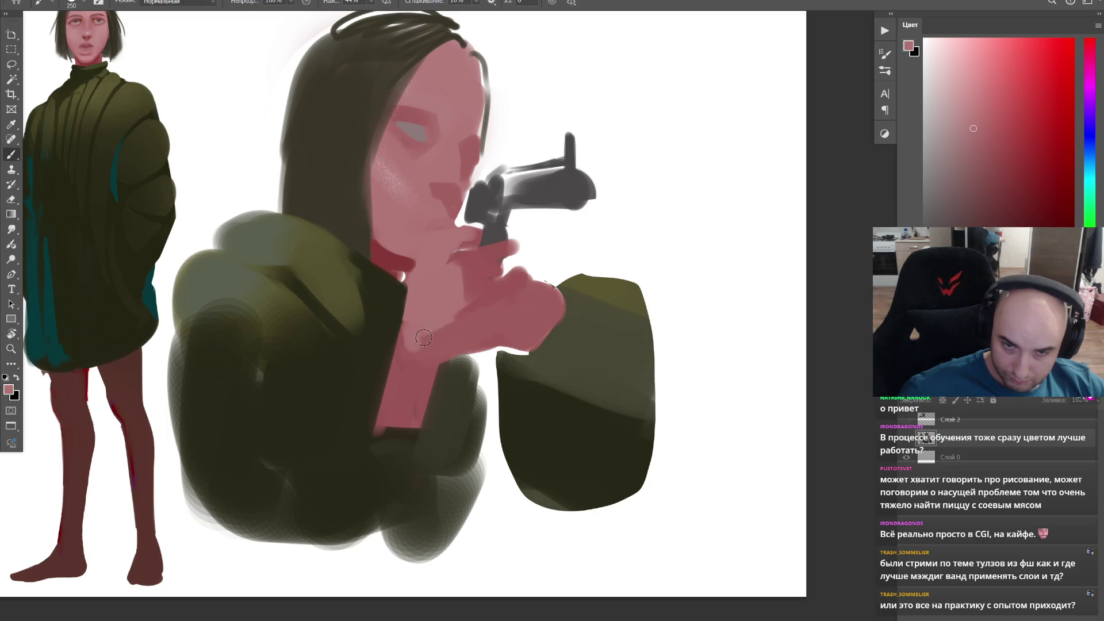
pyautogui.moveTo(403, 320); pyautogui.dragTo(375, 423)
pyautogui.moveTo(403, 322); pyautogui.dragTo(377, 412)
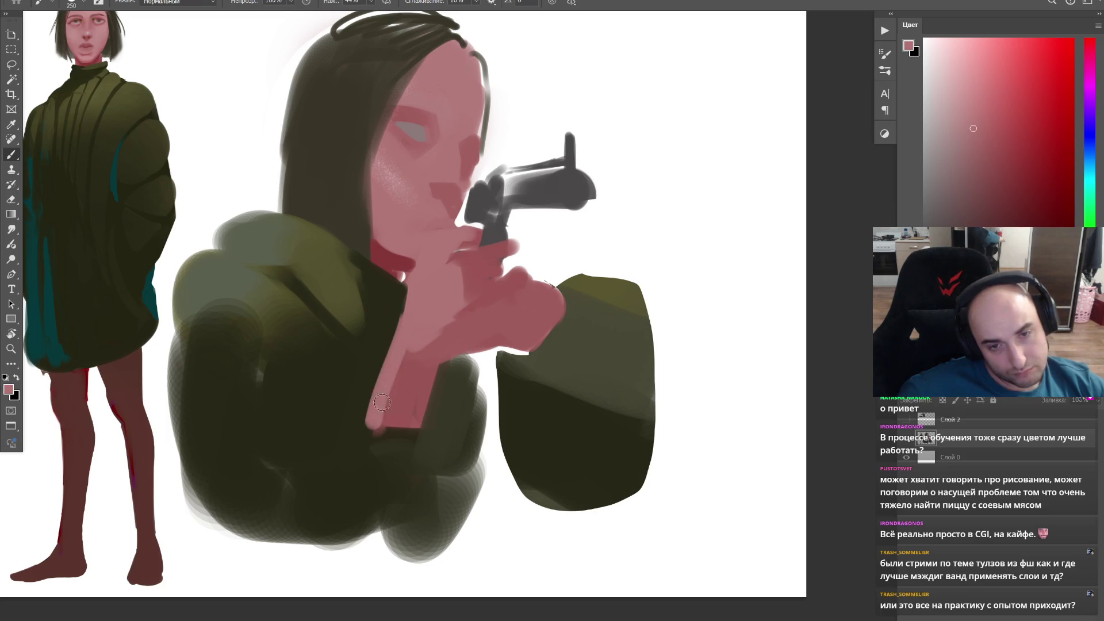
pyautogui.hotkey('ctrl', 'z')
pyautogui.moveTo(402, 328)
pyautogui.mouseDown()
pyautogui.moveTo(380, 427)
pyautogui.moveTo(404, 349)
pyautogui.mouseUp()
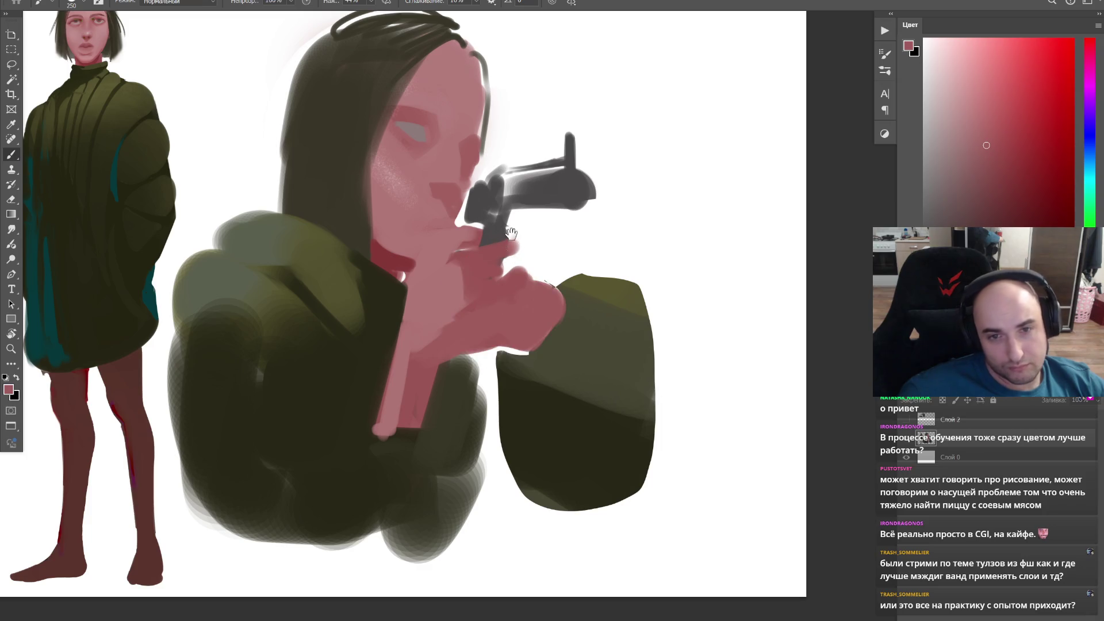
pyautogui.moveTo(513, 233); pyautogui.dragTo(503, 283)
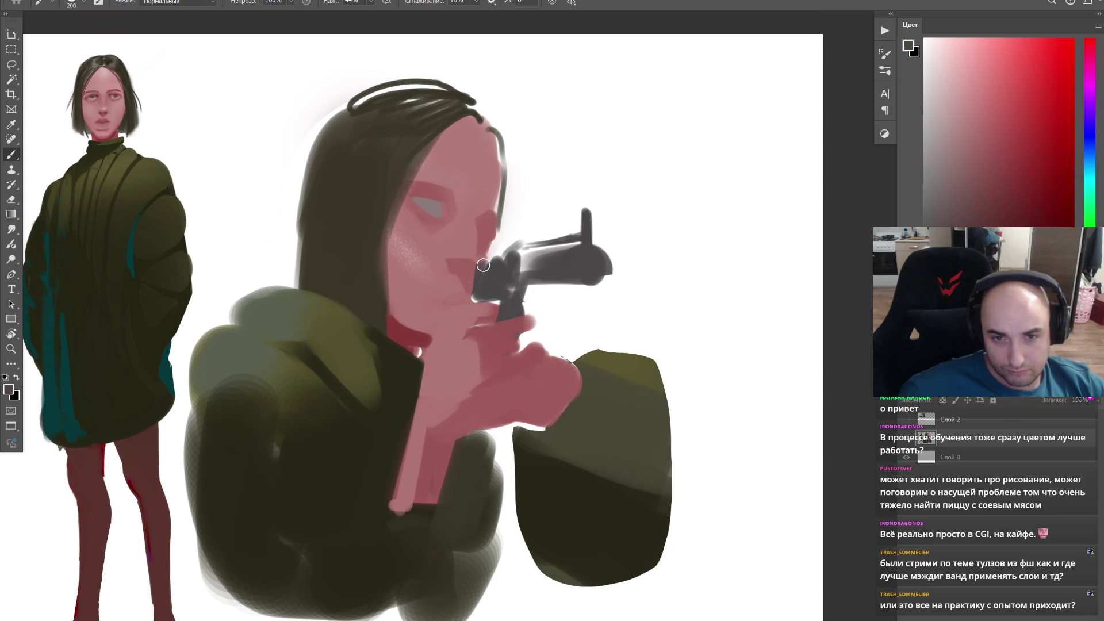
# Step: Erase the pistol's front and underside, fill the barrel grey, and cut a straight front edge
pyautogui.press('e')
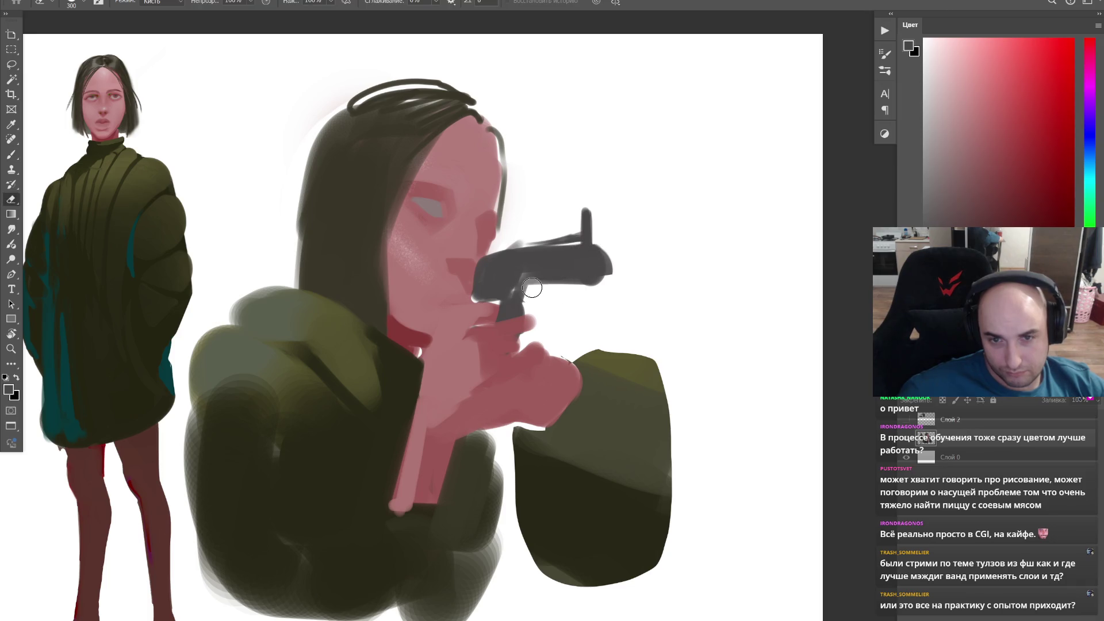
pyautogui.moveTo(595, 250); pyautogui.dragTo(607, 271)
pyautogui.press('b')
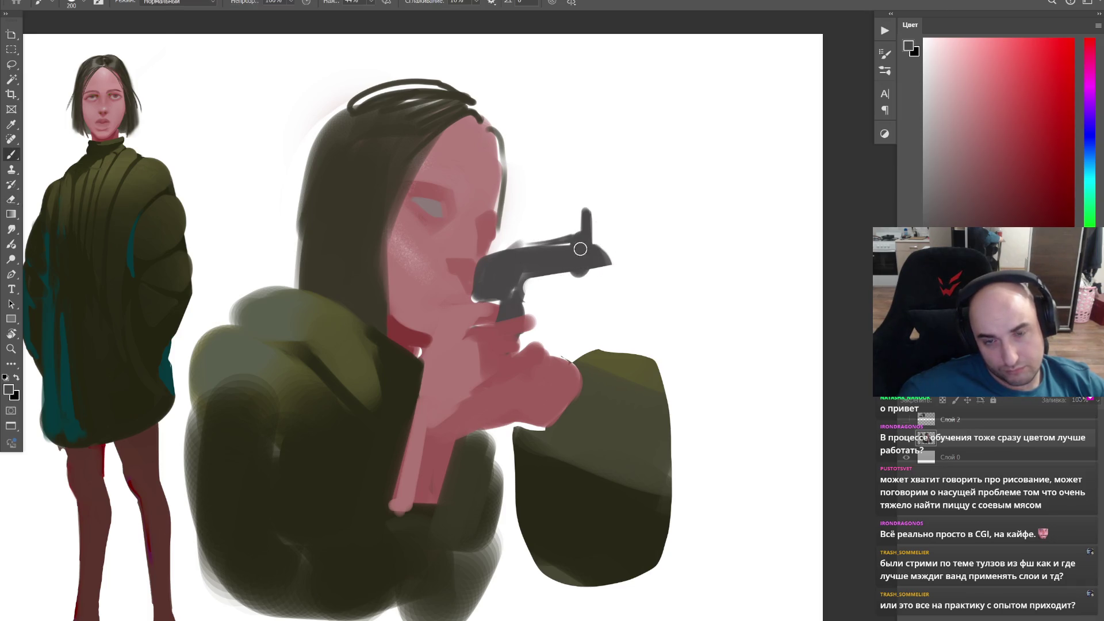
pyautogui.moveTo(516, 273); pyautogui.dragTo(565, 253)
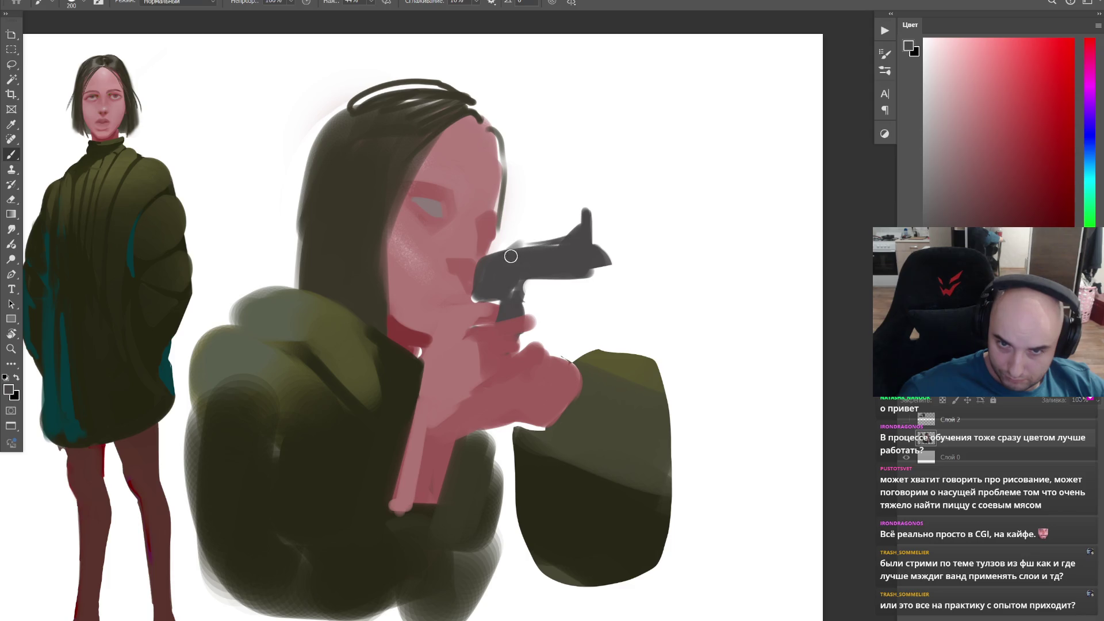
pyautogui.press('e')
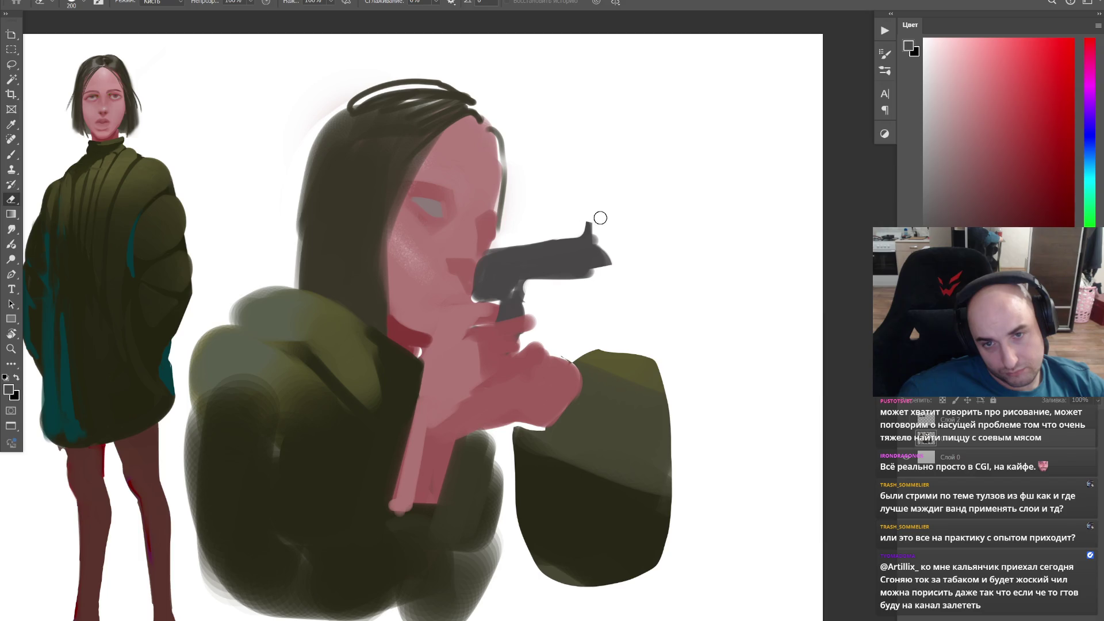
pyautogui.moveTo(606, 229); pyautogui.dragTo(602, 247)
pyautogui.press('b')
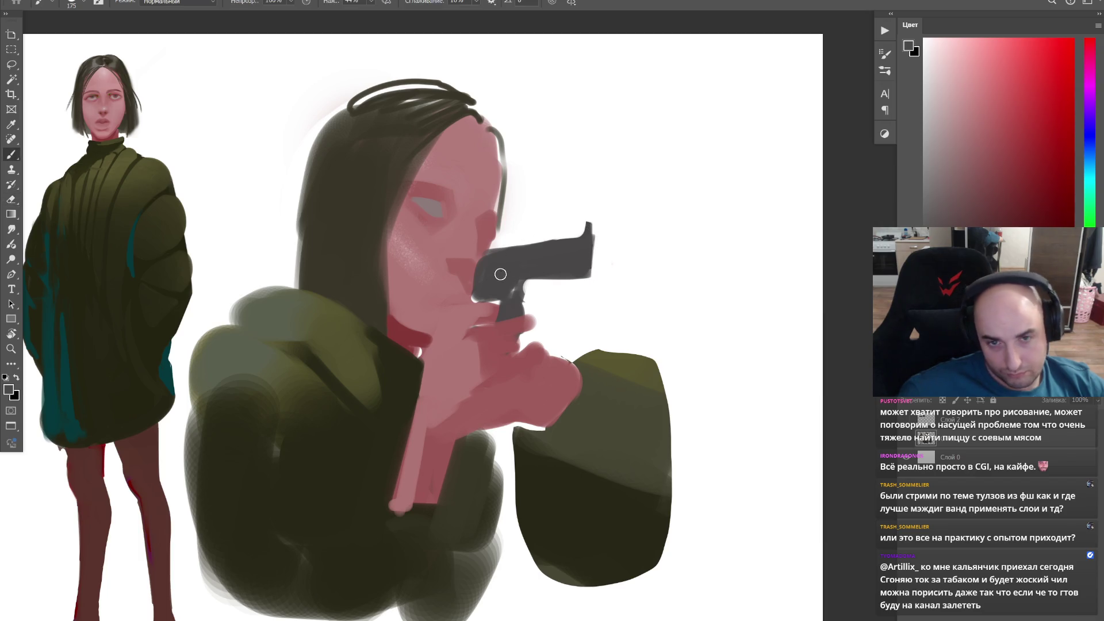
# Step: Soften the hooded girl's eye with pinkish-red, darken her lips, and switch to zooming out
pyautogui.keyDown('alt'); pyautogui.click(421, 193); pyautogui.keyUp('alt')
pyautogui.moveTo(410, 203); pyautogui.dragTo(447, 211)
pyautogui.press('[')
pyautogui.press('[')
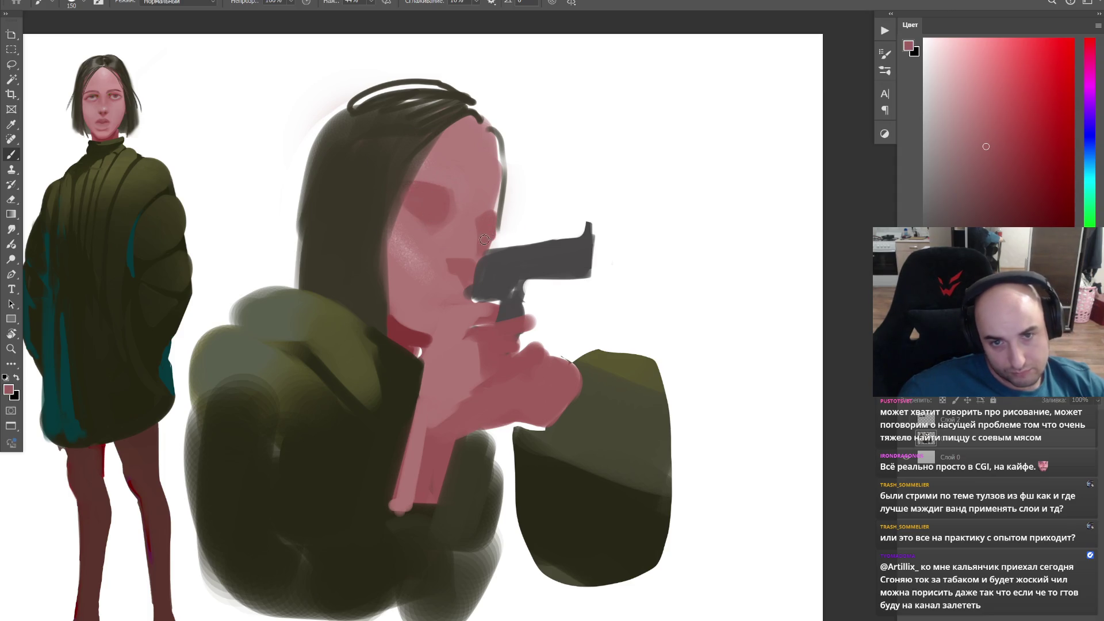
pyautogui.press(']')
pyautogui.moveTo(442, 203); pyautogui.dragTo(448, 194)
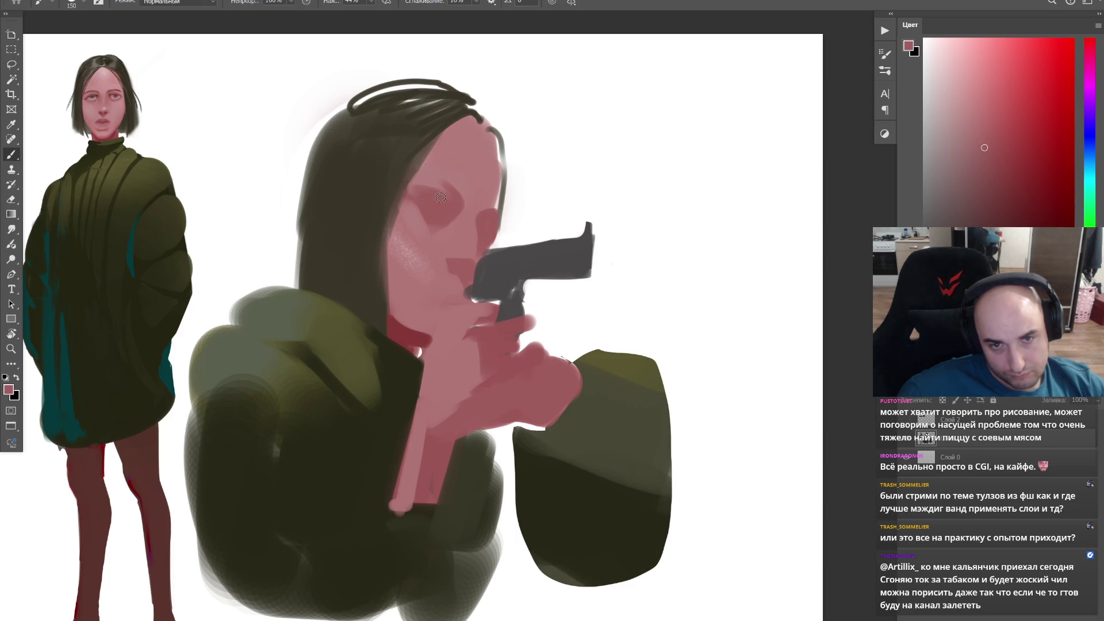
pyautogui.moveTo(435, 294); pyautogui.dragTo(458, 294)
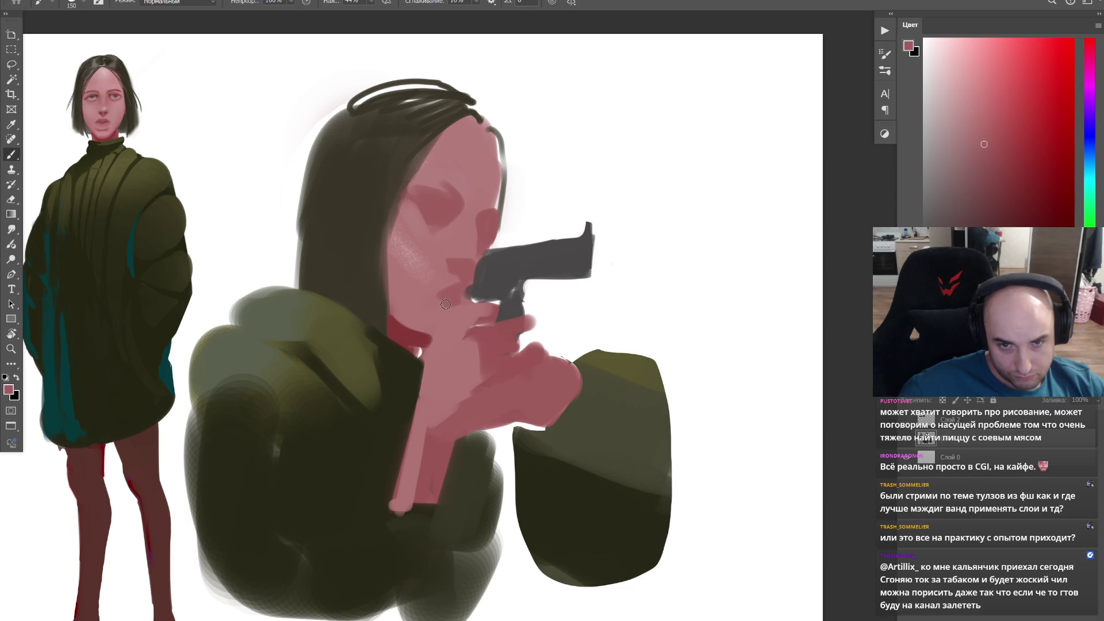
pyautogui.press('z')
pyautogui.scroll(-5, 517, 216)
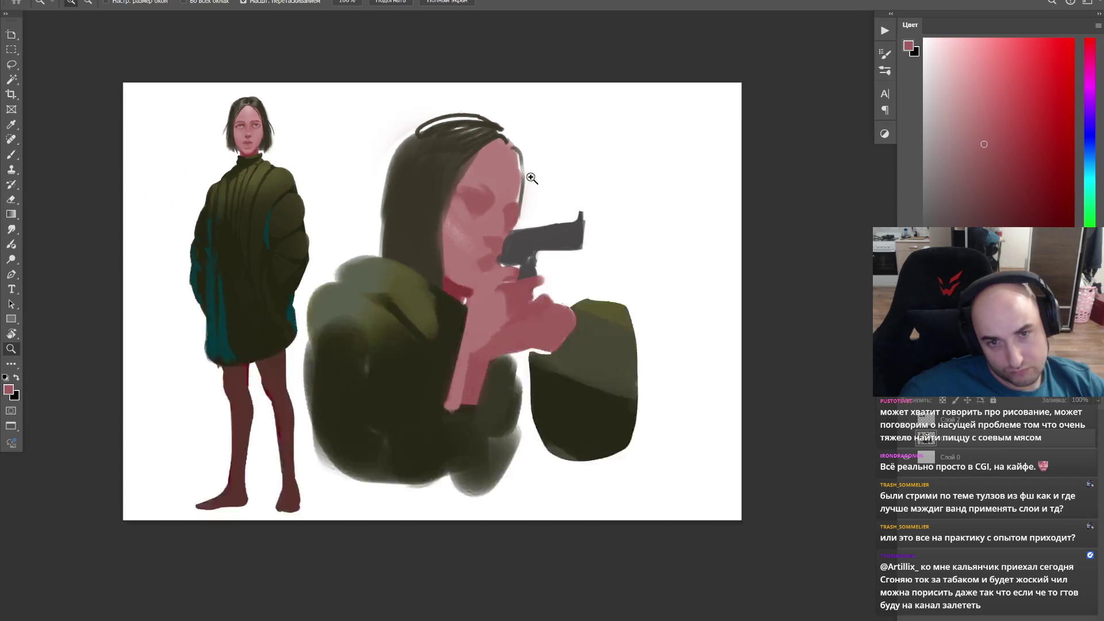
# Step: Fit the painting on screen and reshape the gripping hand with olive and a pink finger
pyautogui.hotkey('ctrl', '0')
pyautogui.press('b')
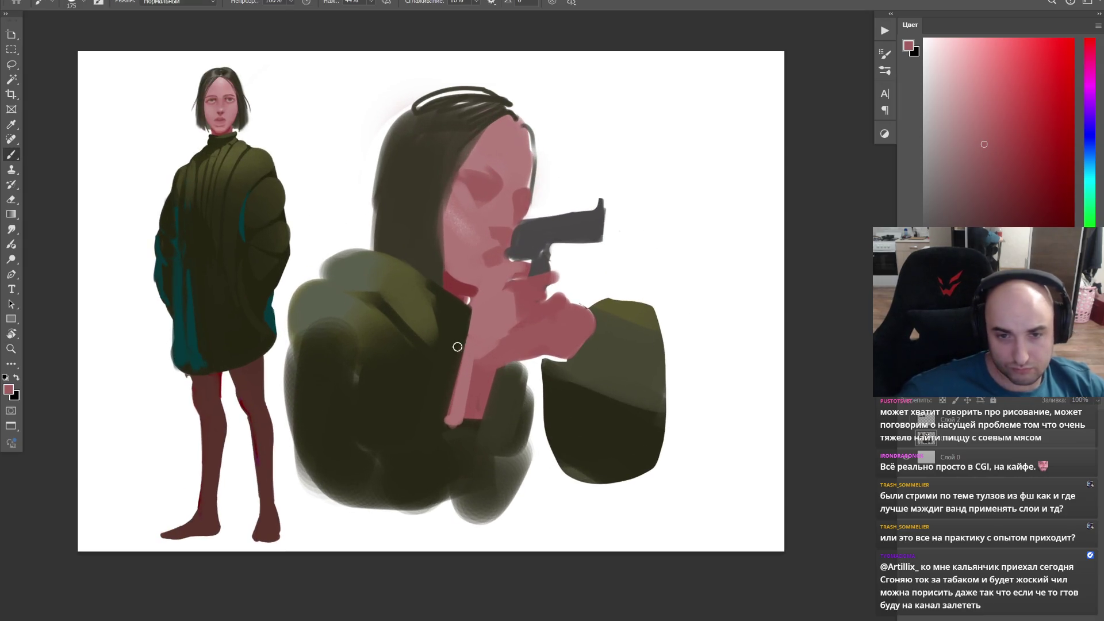
pyautogui.keyDown('alt'); pyautogui.click(435, 433); pyautogui.keyUp('alt')
pyautogui.moveTo(436, 433)
pyautogui.mouseDown()
pyautogui.moveTo(438, 411)
pyautogui.moveTo(397, 405)
pyautogui.mouseUp()
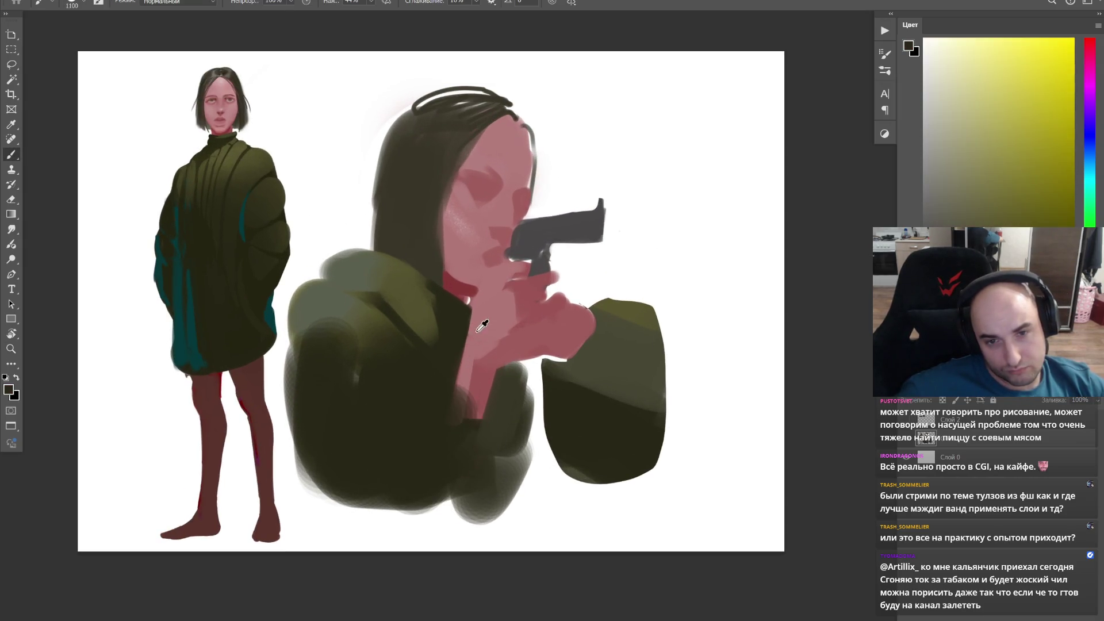
pyautogui.keyDown('alt'); pyautogui.click(483, 327); pyautogui.keyUp('alt')
pyautogui.moveTo(457, 327)
pyautogui.mouseDown()
pyautogui.moveTo(459, 349)
pyautogui.moveTo(419, 370)
pyautogui.mouseUp()
pyautogui.hotkey('ctrl', 'z')
pyautogui.moveTo(488, 362)
pyautogui.mouseDown()
pyautogui.moveTo(468, 340)
pyautogui.moveTo(428, 371)
pyautogui.moveTo(474, 397)
pyautogui.moveTo(422, 379)
pyautogui.mouseUp()
# Step: Rework the olive jacket left of the hand
pyautogui.keyDown('alt'); pyautogui.click(483, 410); pyautogui.keyUp('alt')
pyautogui.keyDown('alt'); pyautogui.click(421, 306); pyautogui.keyUp('alt')
pyautogui.moveTo(394, 337)
pyautogui.mouseDown()
pyautogui.moveTo(375, 429)
pyautogui.moveTo(377, 345)
pyautogui.moveTo(308, 382)
pyautogui.moveTo(341, 406)
pyautogui.mouseUp()
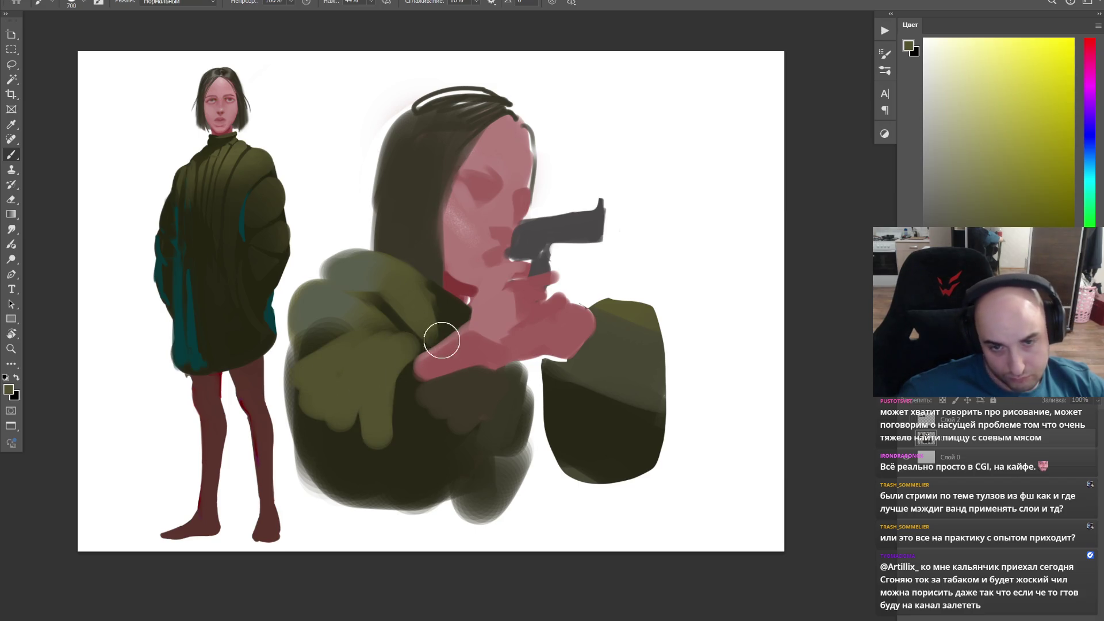
pyautogui.press('e')
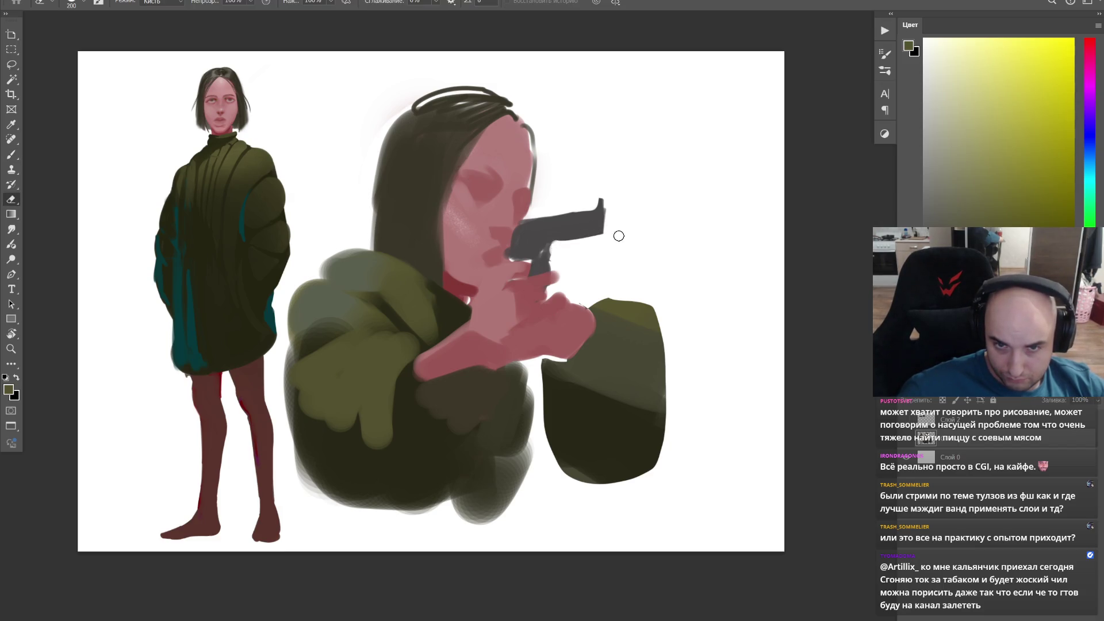
# Step: Lengthen and round off the pistol barrel in its dark grey
pyautogui.press('b')
pyautogui.keyDown('alt'); pyautogui.click(571, 237); pyautogui.keyUp('alt')
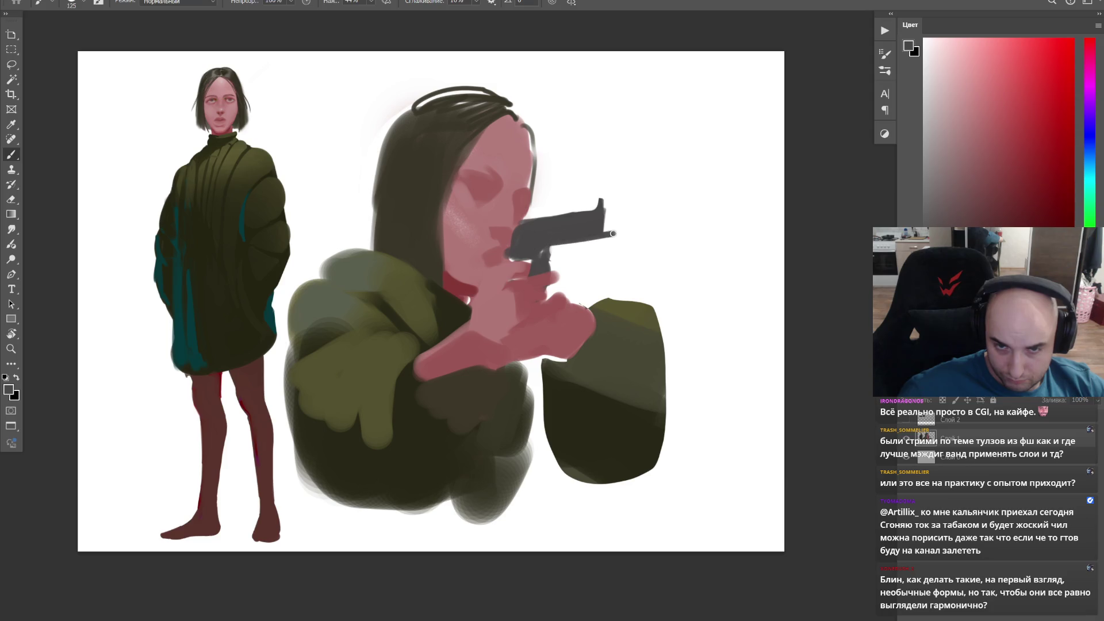
pyautogui.press(']')
pyautogui.press(']')
pyautogui.press(']')
pyautogui.moveTo(597, 230)
pyautogui.mouseDown()
pyautogui.moveTo(616, 214)
pyautogui.moveTo(606, 226)
pyautogui.moveTo(560, 217)
pyautogui.mouseUp()
pyautogui.press('[')
pyautogui.press('[')
pyautogui.press('[')
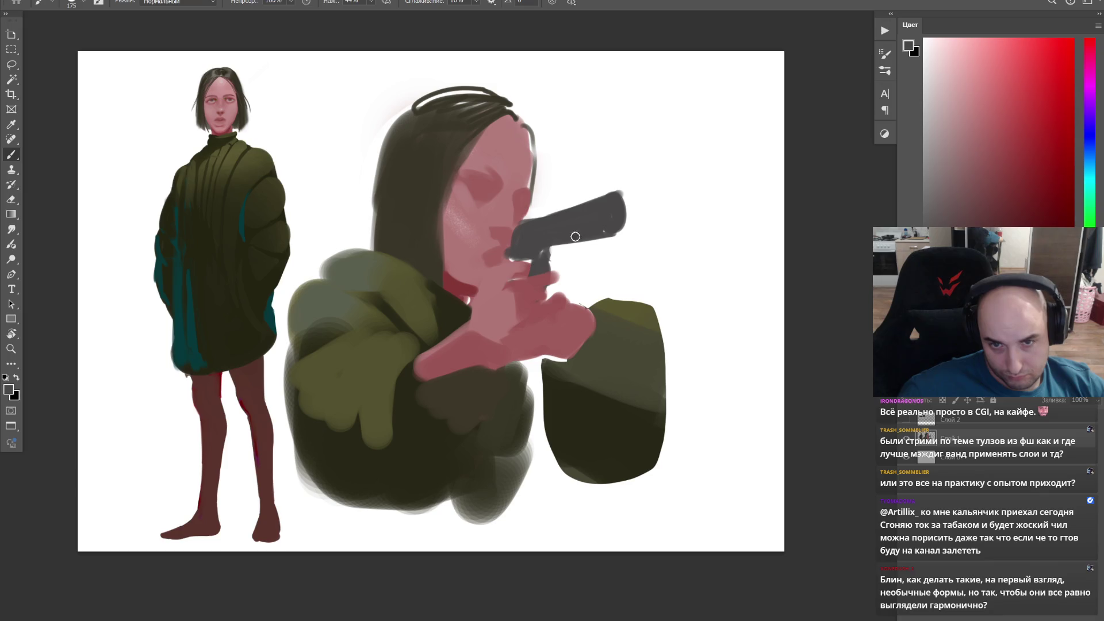
pyautogui.press('e')
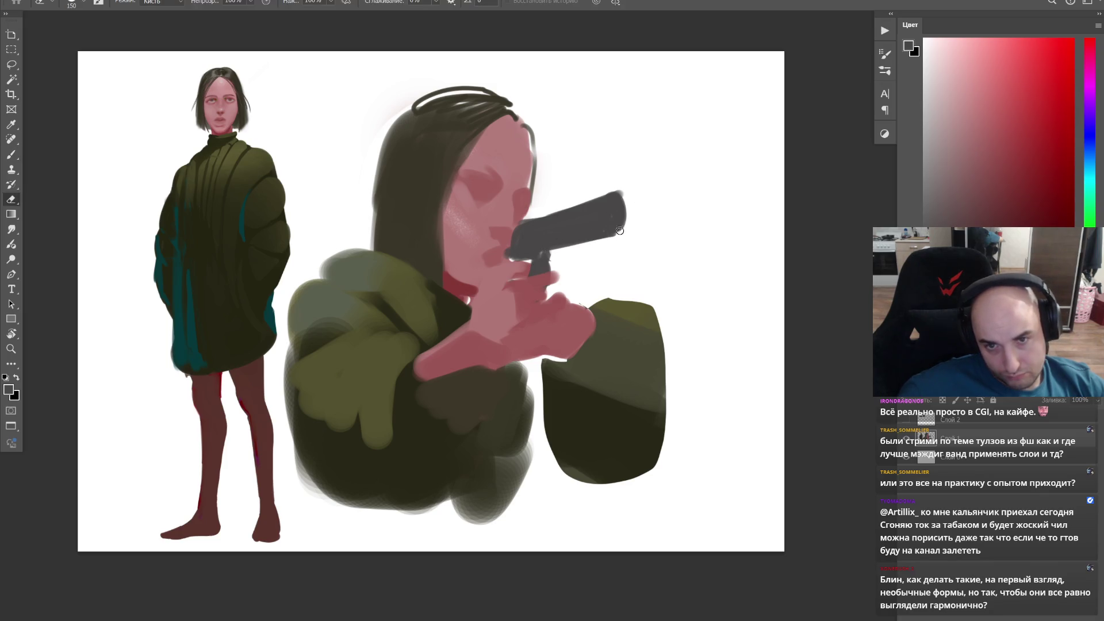
# Step: Paint darker olive strokes on the lower jacket
pyautogui.press('b')
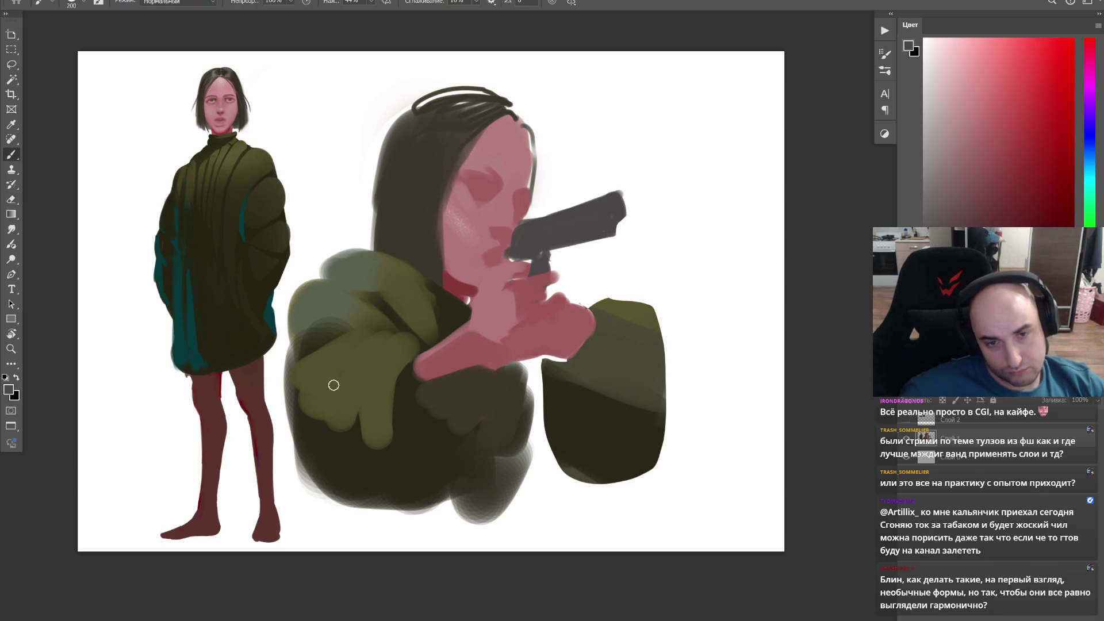
pyautogui.keyDown('alt'); pyautogui.click(337, 377); pyautogui.keyUp('alt')
pyautogui.keyDown('alt'); pyautogui.click(380, 426); pyautogui.keyUp('alt')
pyautogui.moveTo(365, 449)
pyautogui.mouseDown()
pyautogui.moveTo(381, 366)
pyautogui.moveTo(406, 333)
pyautogui.moveTo(345, 379)
pyautogui.mouseUp()
# Step: Add lighter yellow-olive over the left sleeve and start a lasso around the hooded girl
pyautogui.keyDown('alt'); pyautogui.click(340, 299); pyautogui.keyUp('alt')
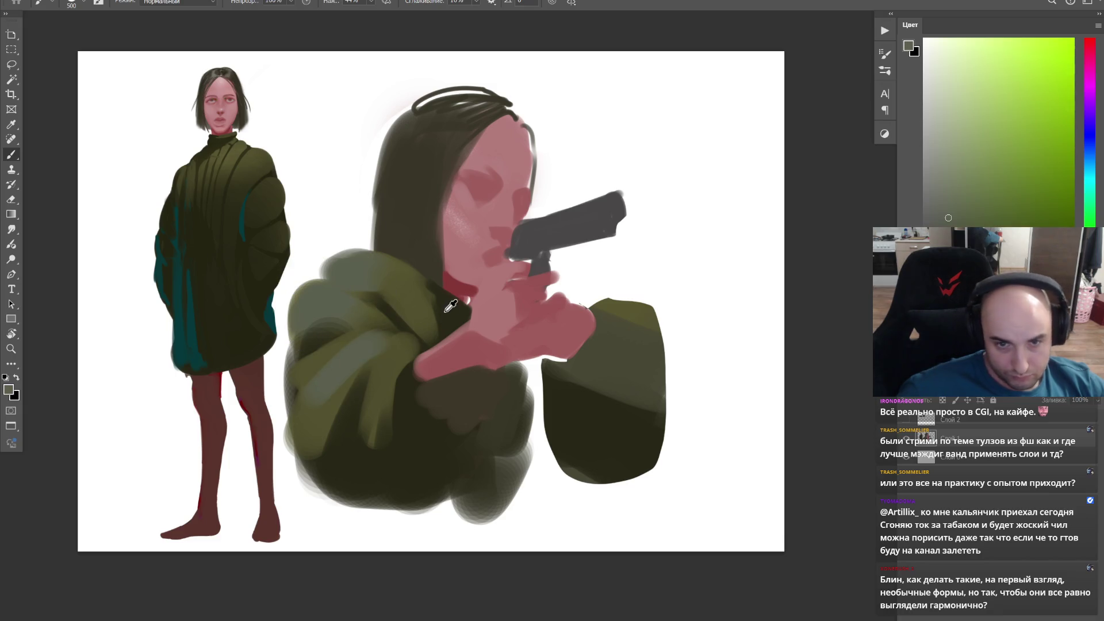
pyautogui.keyDown('alt'); pyautogui.click(415, 322); pyautogui.keyUp('alt')
pyautogui.keyDown('alt'); pyautogui.click(312, 425); pyautogui.keyUp('alt')
pyautogui.moveTo(341, 397)
pyautogui.mouseDown()
pyautogui.moveTo(315, 372)
pyautogui.moveTo(340, 367)
pyautogui.mouseUp()
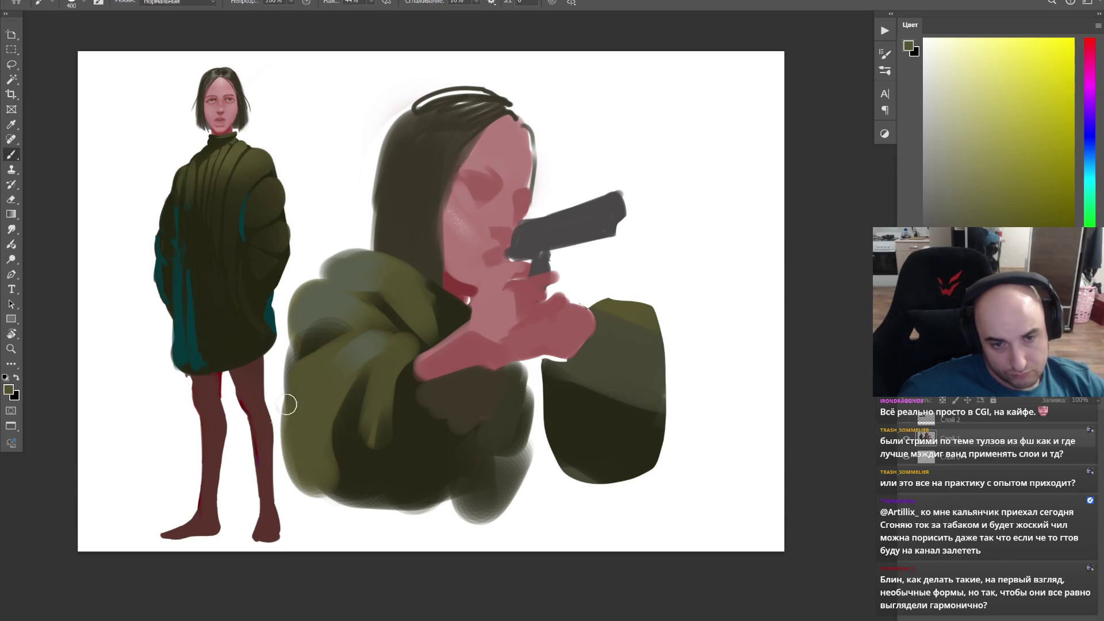
pyautogui.press('l')
pyautogui.moveTo(749, 389)
pyautogui.mouseDown()
pyautogui.moveTo(731, 458)
pyautogui.moveTo(304, 524)
pyautogui.mouseUp()
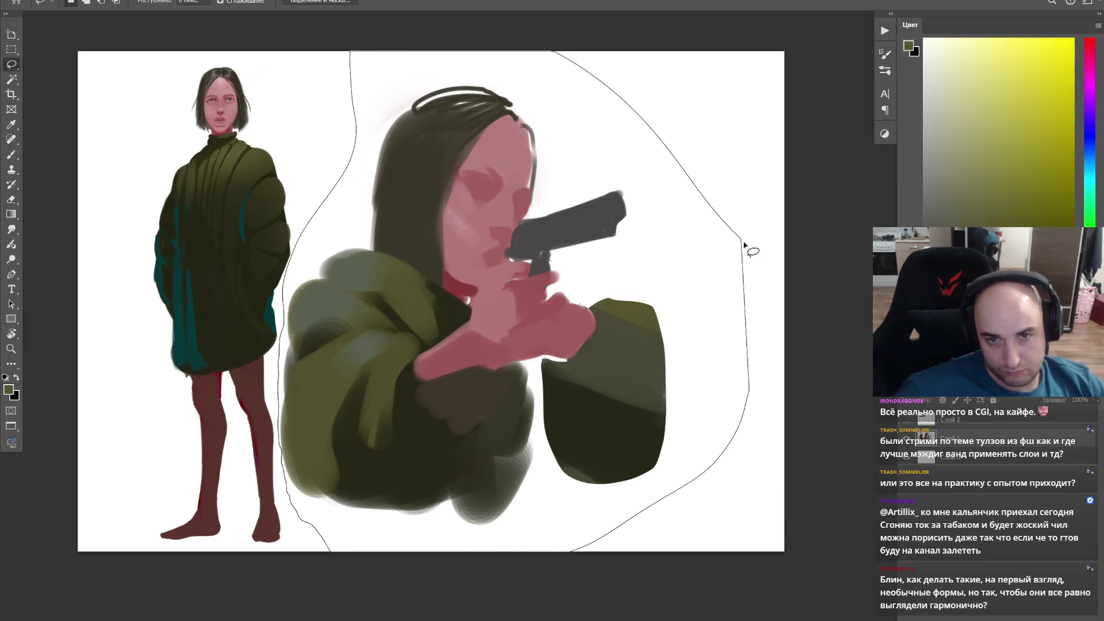
# Step: Nudge the selected hooded girl to the right with Free Transform and deselect
pyautogui.moveTo(287, 361); pyautogui.dragTo(747, 247)
pyautogui.hotkey('ctrl', 't')
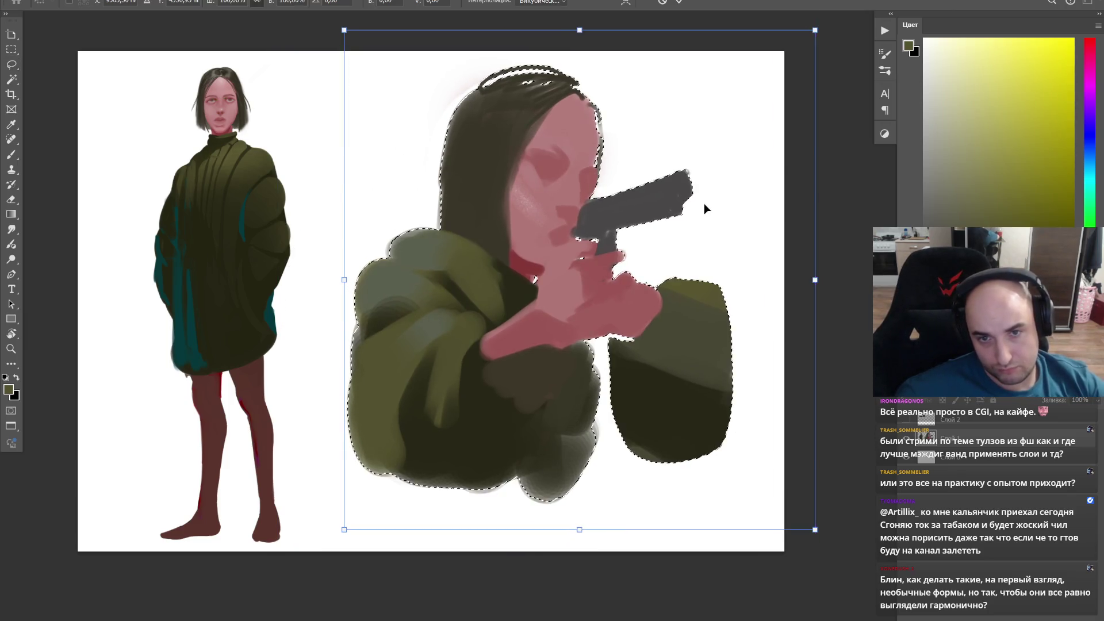
pyautogui.hotkey('shift', 'Right')
pyautogui.hotkey('shift', 'Right')
pyautogui.hotkey('shift', 'Right')
pyautogui.press('Return')
pyautogui.hotkey('ctrl', 'd')
# Step: Widen the hoodie to the left and darken the hand's lower edge
pyautogui.press('b')
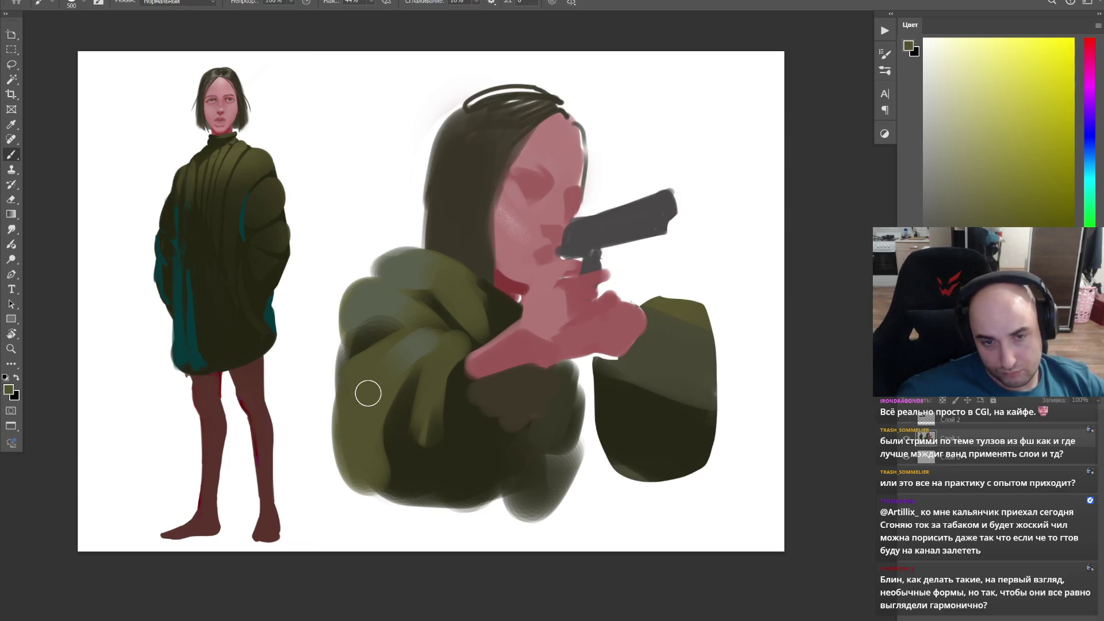
pyautogui.moveTo(369, 376)
pyautogui.mouseDown()
pyautogui.moveTo(358, 456)
pyautogui.moveTo(365, 365)
pyautogui.moveTo(354, 291)
pyautogui.mouseUp()
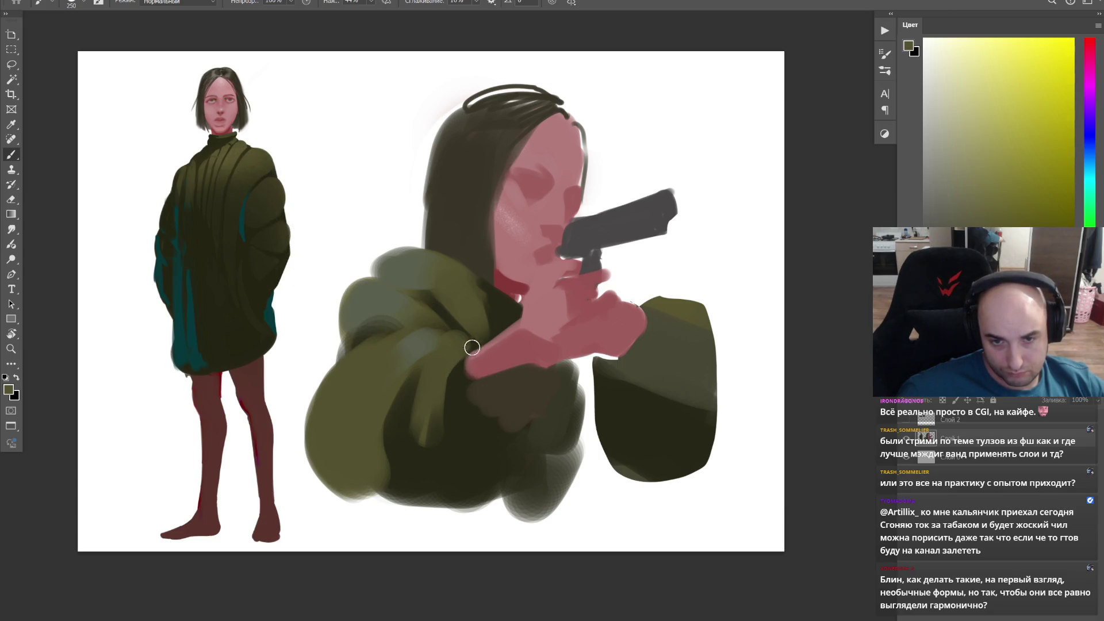
pyautogui.moveTo(467, 352); pyautogui.dragTo(468, 377)
pyautogui.hotkey('ctrl', 'z')
pyautogui.moveTo(493, 330); pyautogui.dragTo(488, 438)
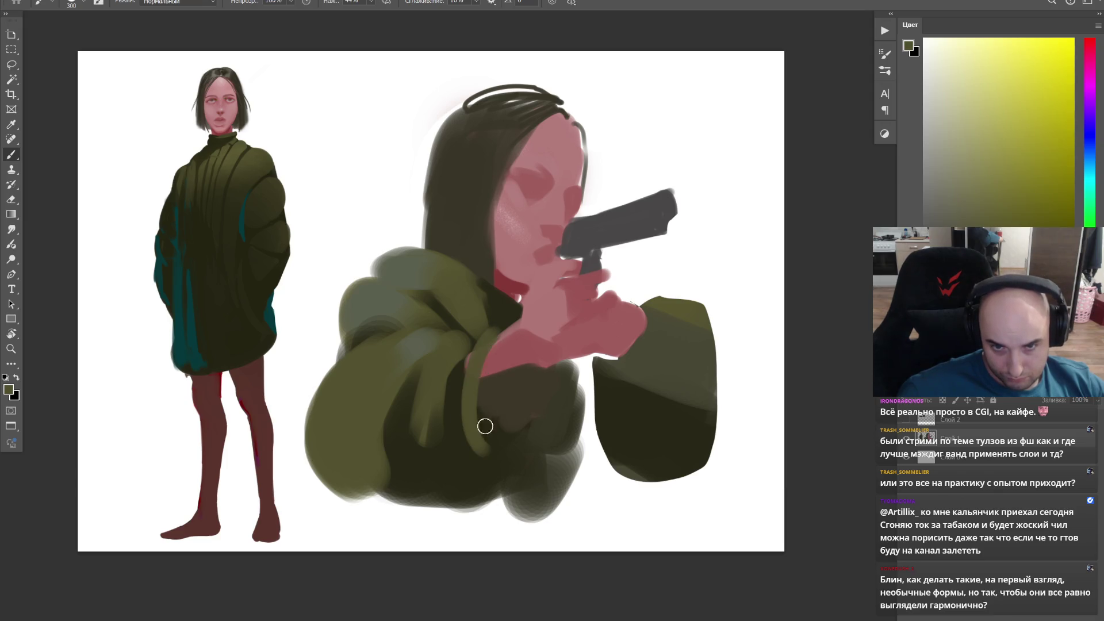
# Step: Smooth and extend the pink pointing hand further left across the jacket
pyautogui.keyDown('alt'); pyautogui.click(492, 366); pyautogui.keyUp('alt')
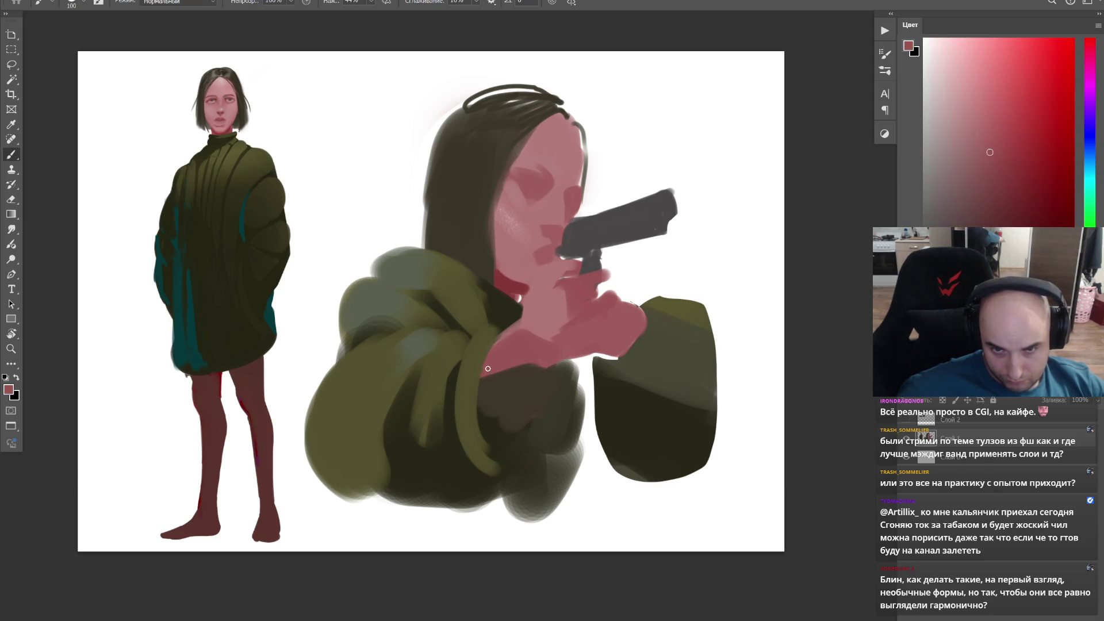
pyautogui.moveTo(539, 359)
pyautogui.mouseDown()
pyautogui.moveTo(478, 379)
pyautogui.moveTo(548, 355)
pyautogui.mouseUp()
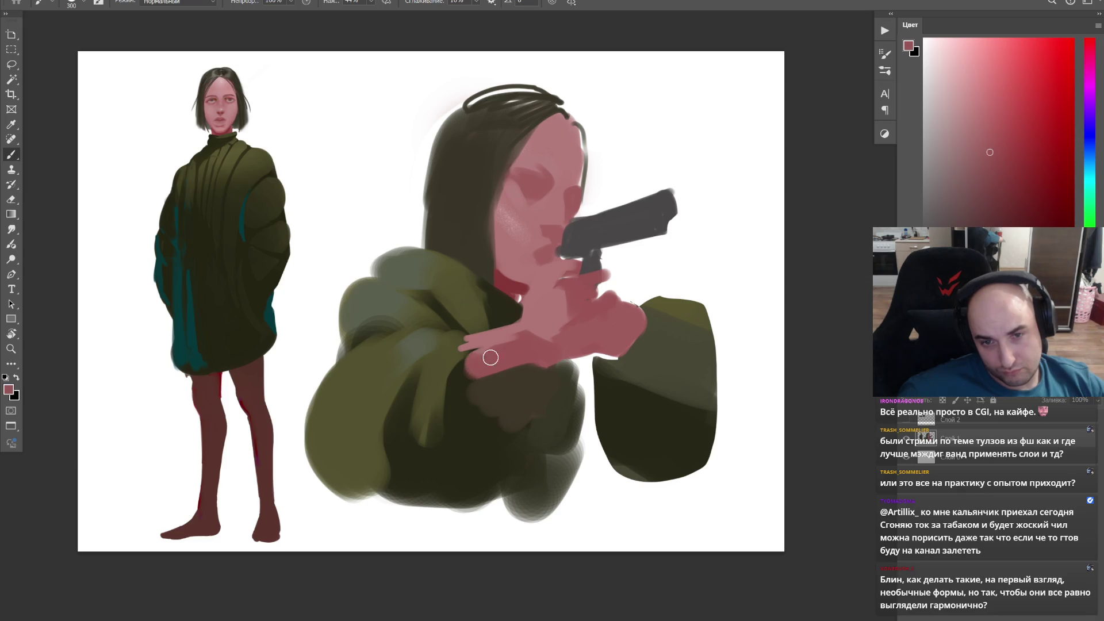
pyautogui.moveTo(466, 347); pyautogui.dragTo(550, 326)
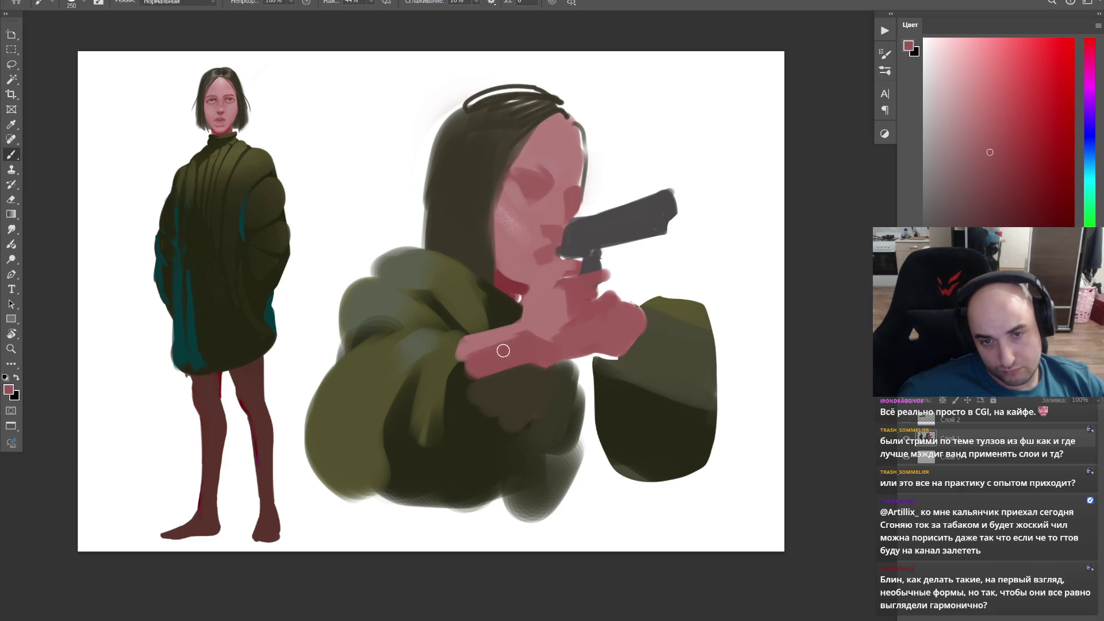
pyautogui.keyDown('alt'); pyautogui.click(457, 373); pyautogui.keyUp('alt')
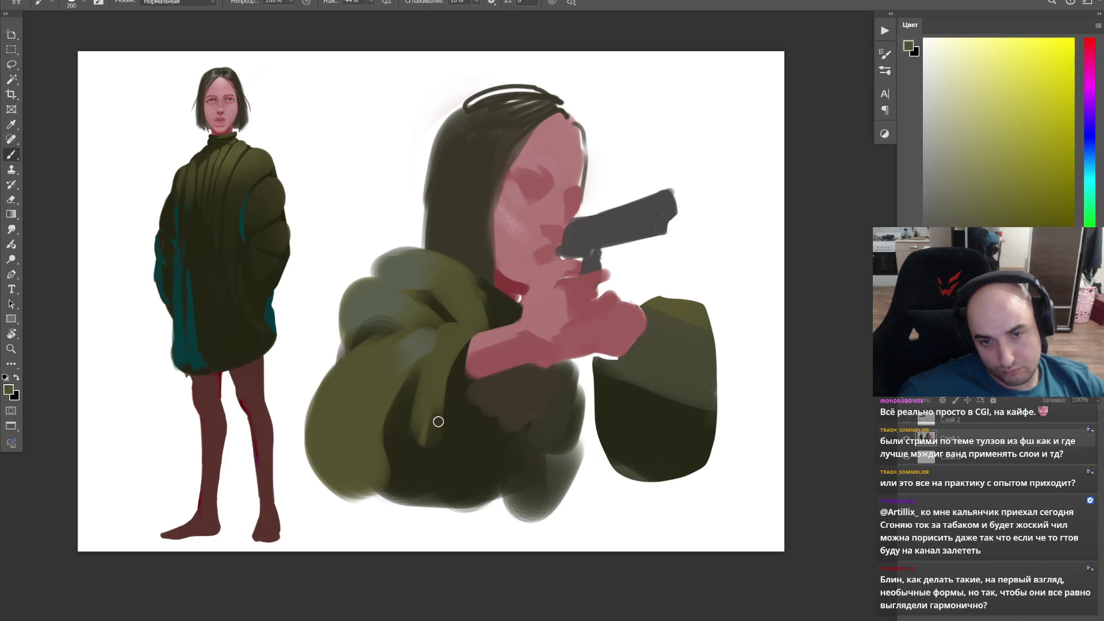
pyautogui.keyDown('alt'); pyautogui.click(479, 345); pyautogui.keyUp('alt')
# Step: Paint dark olive fold lines across the hood with a small brush, undoing one stroke
pyautogui.press(']')
pyautogui.keyDown('alt'); pyautogui.click(461, 357); pyautogui.keyUp('alt')
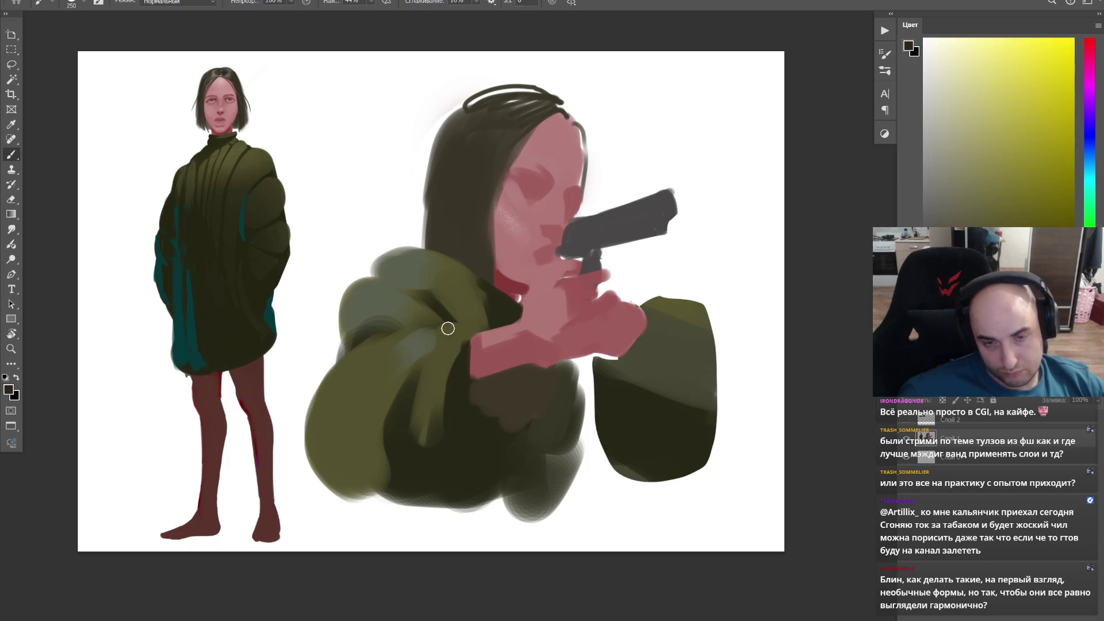
pyautogui.press('[')
pyautogui.press('[')
pyautogui.press('[')
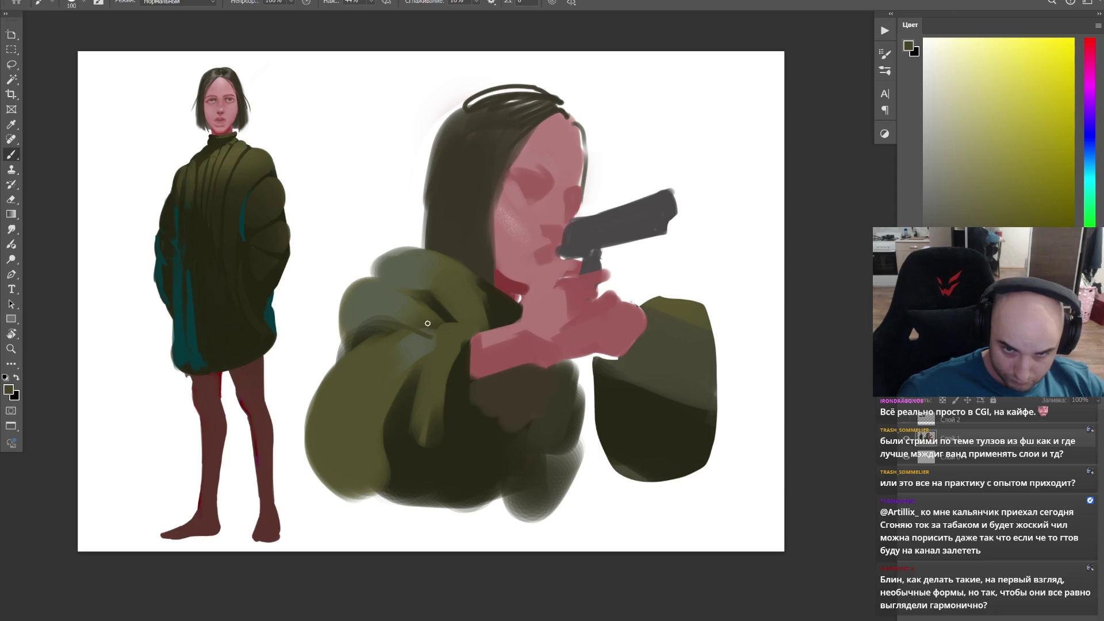
pyautogui.moveTo(426, 315); pyautogui.dragTo(357, 311)
pyautogui.moveTo(490, 316)
pyautogui.mouseDown()
pyautogui.moveTo(428, 264)
pyautogui.moveTo(357, 353)
pyautogui.moveTo(346, 345)
pyautogui.moveTo(374, 341)
pyautogui.moveTo(320, 370)
pyautogui.moveTo(357, 314)
pyautogui.moveTo(345, 320)
pyautogui.moveTo(464, 297)
pyautogui.mouseUp()
pyautogui.hotkey('ctrl', 'z')
# Step: Lighten the hood and its lower left with sampled green and yellow-olive strokes
pyautogui.keyDown('alt'); pyautogui.click(353, 300); pyautogui.keyUp('alt')
pyautogui.moveTo(371, 321)
pyautogui.mouseDown()
pyautogui.moveTo(426, 319)
pyautogui.moveTo(312, 387)
pyautogui.mouseUp()
pyautogui.keyDown('alt'); pyautogui.click(366, 283); pyautogui.keyUp('alt')
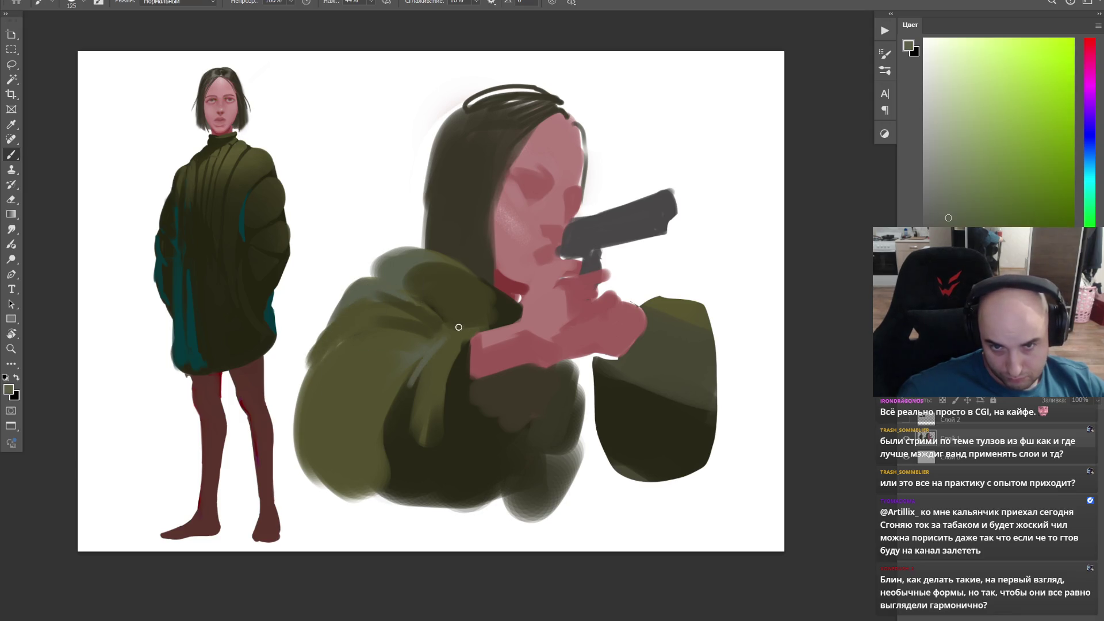
pyautogui.moveTo(379, 423)
pyautogui.mouseDown()
pyautogui.moveTo(382, 475)
pyautogui.moveTo(401, 428)
pyautogui.mouseUp()
# Step: Erase the hood's top edge and rebuild the shoulder as a rounded olive mass
pyautogui.press(']')
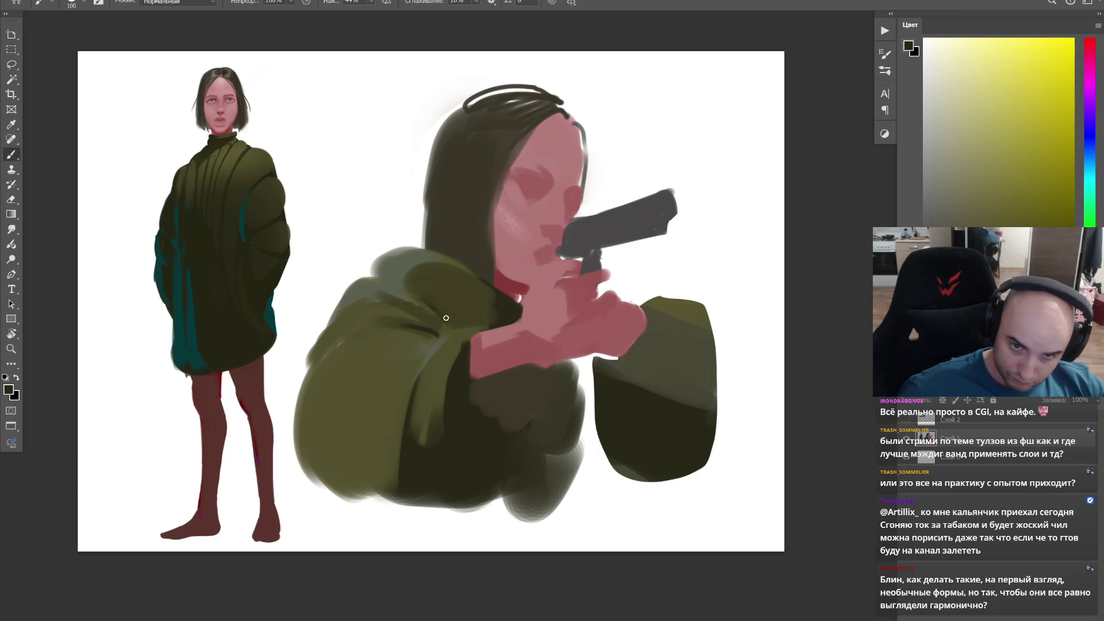
pyautogui.press('e')
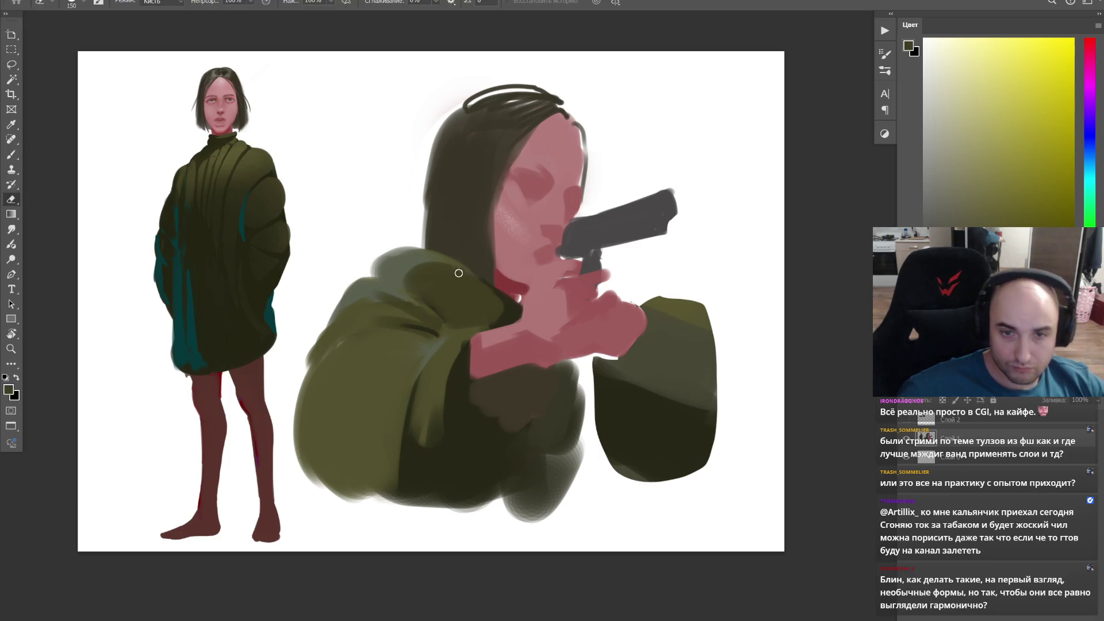
pyautogui.moveTo(373, 266); pyautogui.dragTo(412, 252)
pyautogui.press('b')
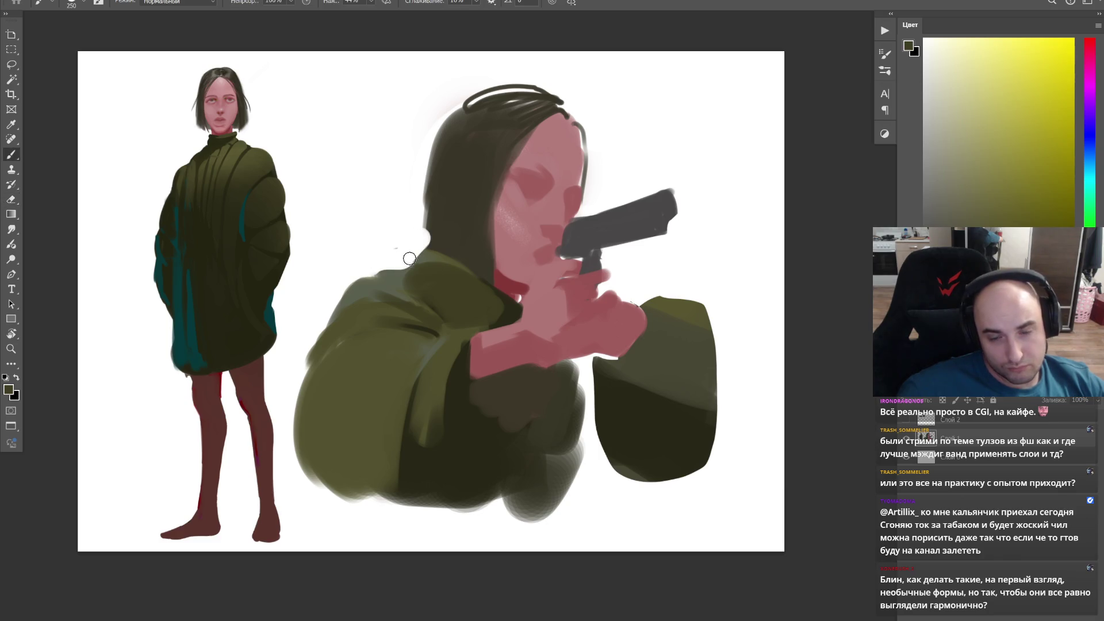
pyautogui.moveTo(346, 339)
pyautogui.mouseDown()
pyautogui.moveTo(434, 296)
pyautogui.moveTo(454, 303)
pyautogui.moveTo(370, 285)
pyautogui.moveTo(457, 313)
pyautogui.moveTo(328, 345)
pyautogui.moveTo(465, 308)
pyautogui.mouseUp()
pyautogui.press('z')
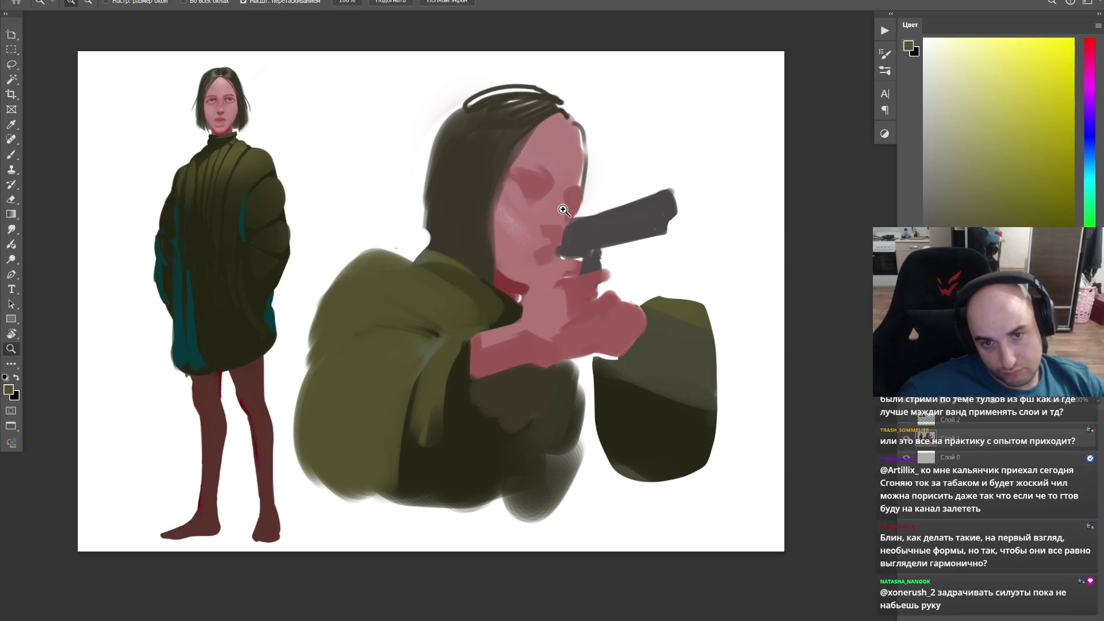
# Step: Erase part of the right sleeve and return to a slightly smaller brush
pyautogui.keyDown('alt'); pyautogui.click(563, 209); pyautogui.keyUp('alt')
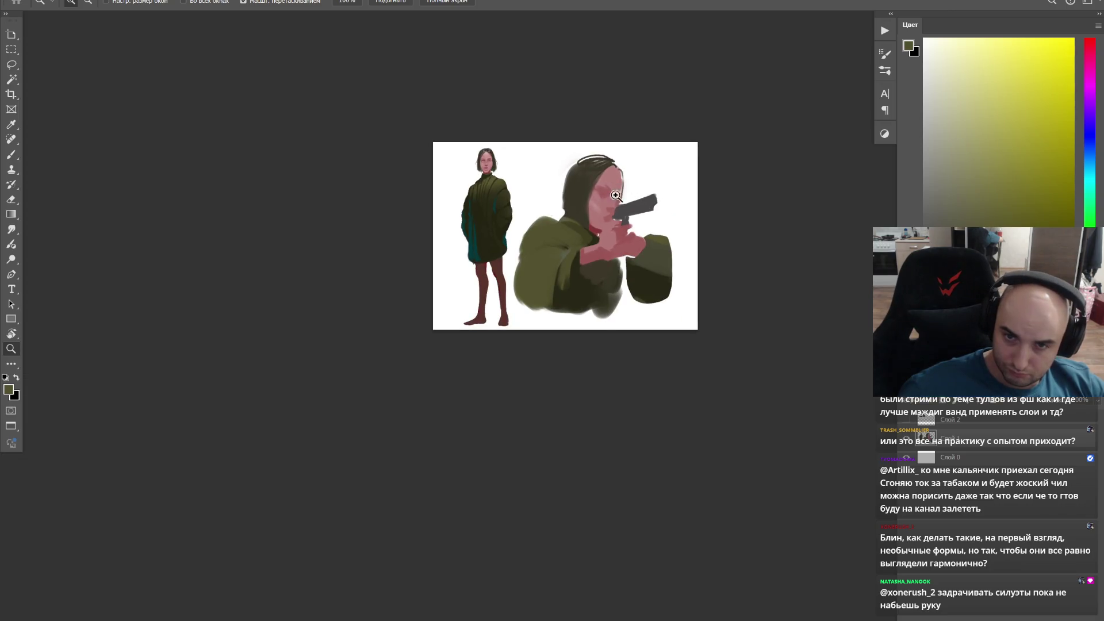
pyautogui.click(642, 190)
pyautogui.press('e')
pyautogui.moveTo(685, 260)
pyautogui.mouseDown()
pyautogui.moveTo(677, 320)
pyautogui.moveTo(723, 440)
pyautogui.moveTo(659, 362)
pyautogui.moveTo(678, 313)
pyautogui.moveTo(642, 349)
pyautogui.moveTo(676, 392)
pyautogui.mouseUp()
pyautogui.press('b')
pyautogui.press('[')
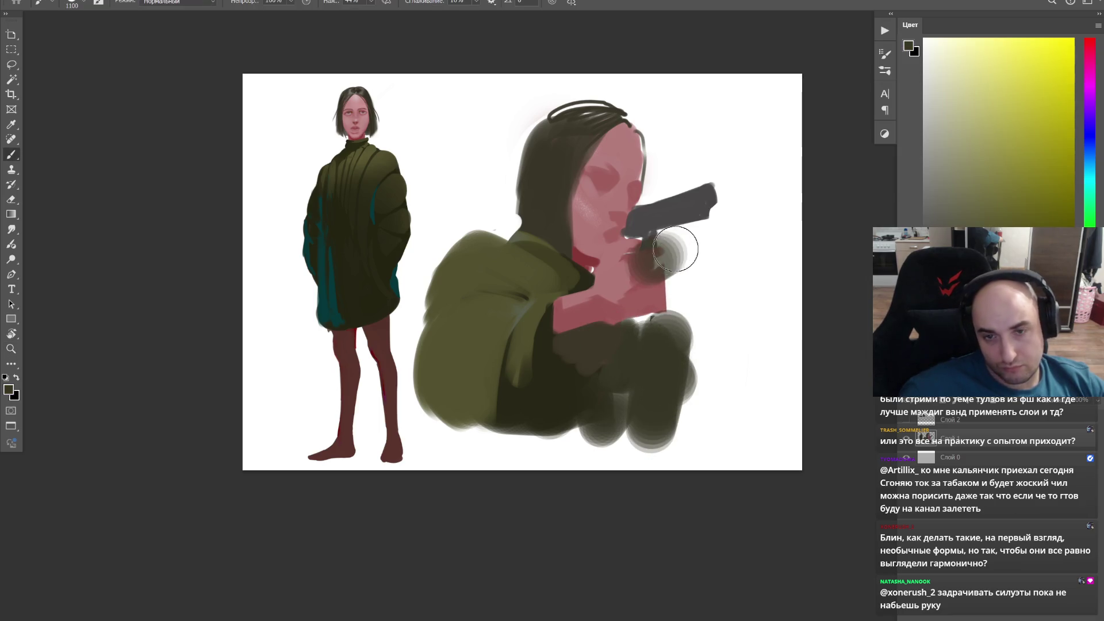
pyautogui.scroll(1, 695, 233)
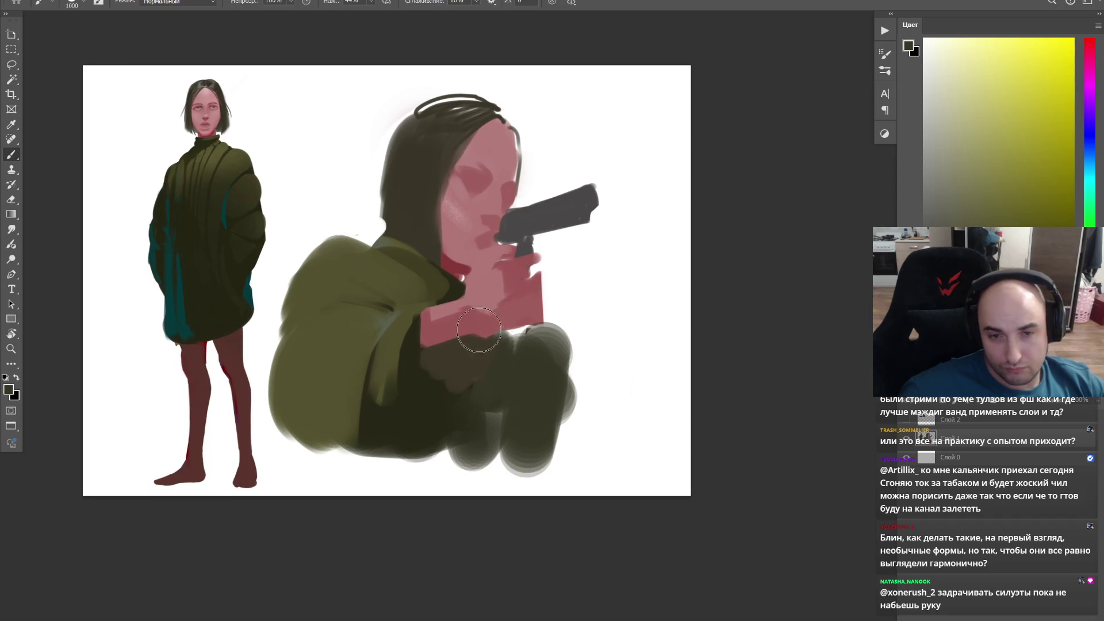
# Step: Cover the pink around the hand and sleeve edge with sampled dark olive, undoing a stray stroke
pyautogui.keyDown('alt'); pyautogui.click(439, 336); pyautogui.keyUp('alt')
pyautogui.keyDown('alt'); pyautogui.click(498, 345); pyautogui.keyUp('alt')
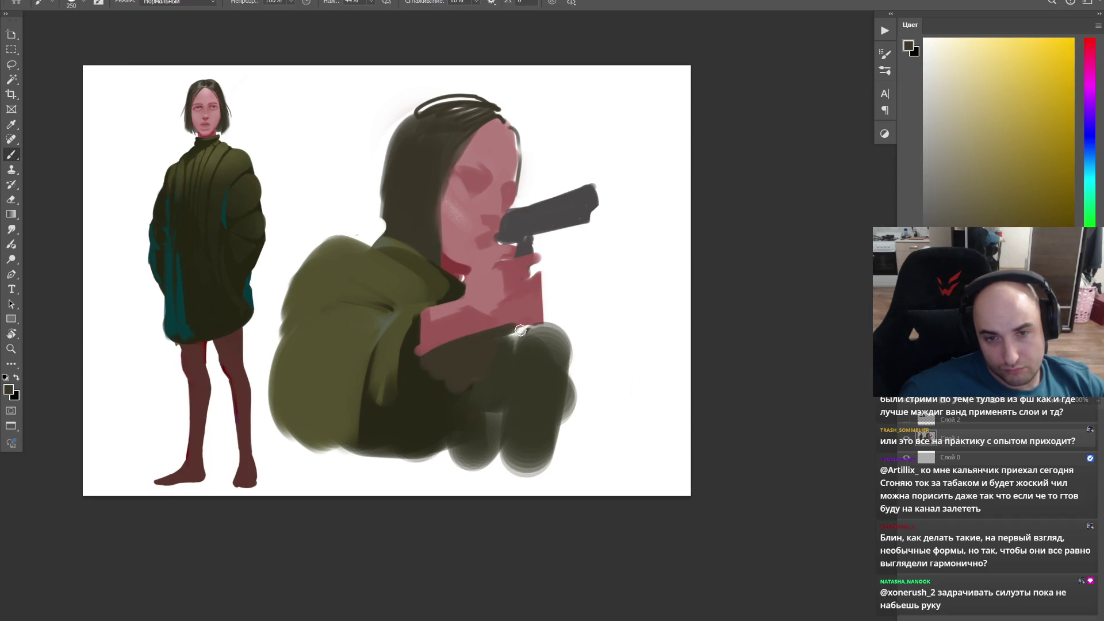
pyautogui.press(']')
pyautogui.press(']')
pyautogui.press(']')
pyautogui.moveTo(427, 382); pyautogui.dragTo(464, 439)
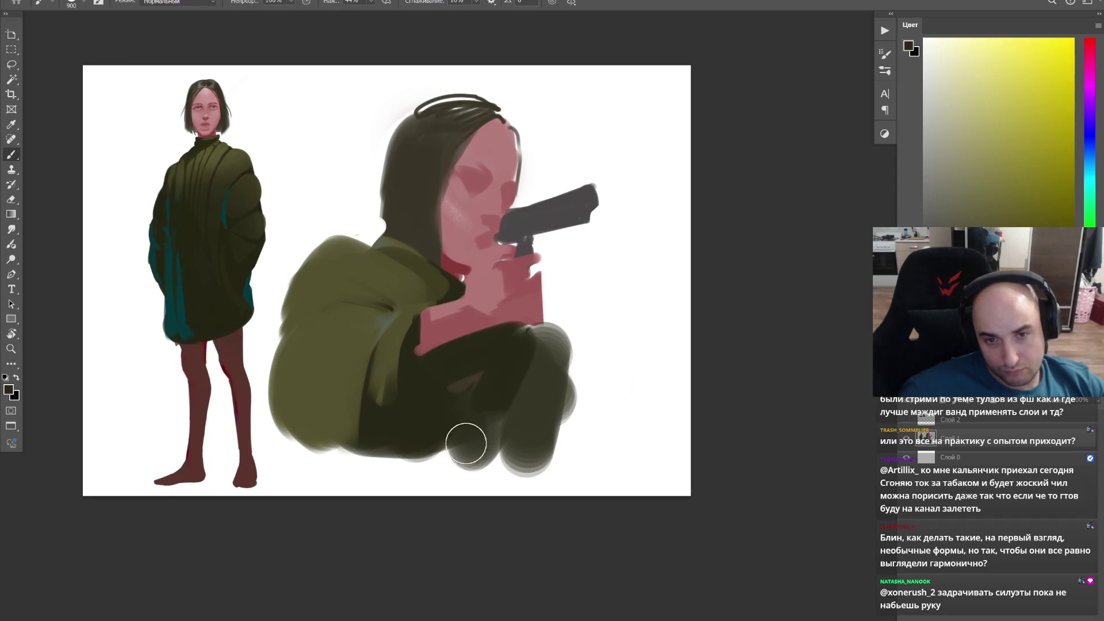
pyautogui.keyDown('alt'); pyautogui.click(539, 310); pyautogui.keyUp('alt')
pyautogui.keyDown('alt'); pyautogui.click(492, 365); pyautogui.keyUp('alt')
pyautogui.moveTo(512, 370)
pyautogui.mouseDown()
pyautogui.moveTo(562, 319)
pyautogui.moveTo(548, 285)
pyautogui.moveTo(510, 322)
pyautogui.moveTo(451, 328)
pyautogui.mouseUp()
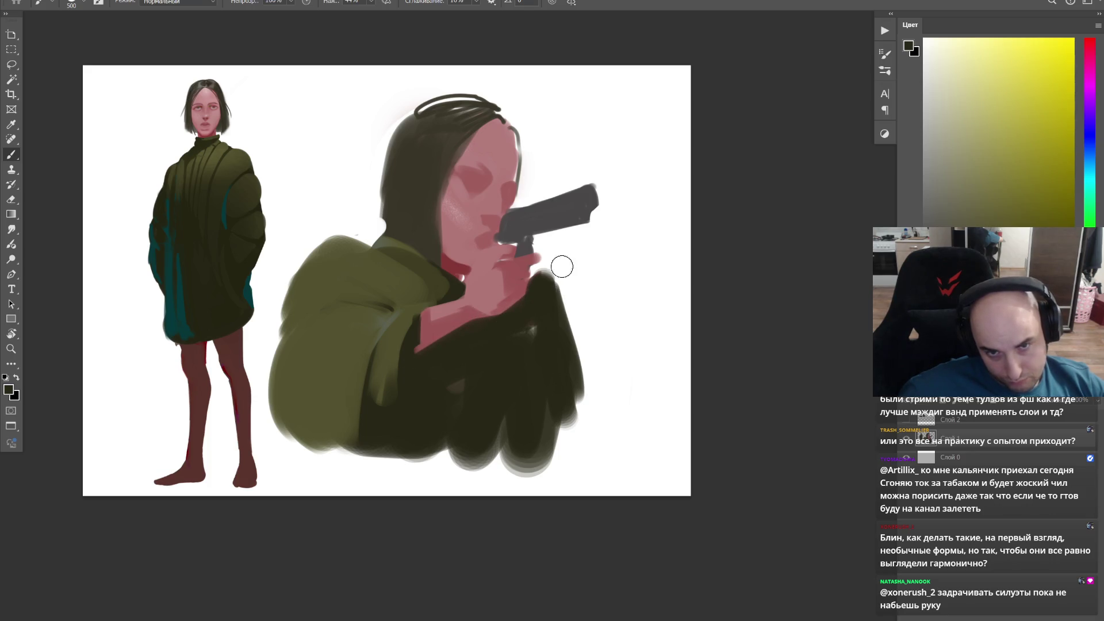
pyautogui.hotkey('ctrl', 'z')
pyautogui.hotkey('ctrl', 'z')
pyautogui.hotkey('ctrl', 'z')
pyautogui.moveTo(542, 294)
pyautogui.mouseDown()
pyautogui.moveTo(542, 279)
pyautogui.moveTo(546, 296)
pyautogui.moveTo(573, 304)
pyautogui.moveTo(558, 287)
pyautogui.mouseUp()
# Step: Clear and repaint the jacket corner dark, then fill the hand near the grip in sampled pink
pyautogui.press('e')
pyautogui.press('[')
pyautogui.press('[')
pyautogui.press(']')
pyautogui.press(']')
pyautogui.press('b')
pyautogui.moveTo(543, 328)
pyautogui.mouseDown()
pyautogui.moveTo(537, 310)
pyautogui.moveTo(576, 348)
pyautogui.mouseUp()
pyautogui.keyDown('alt'); pyautogui.click(515, 291); pyautogui.keyUp('alt')
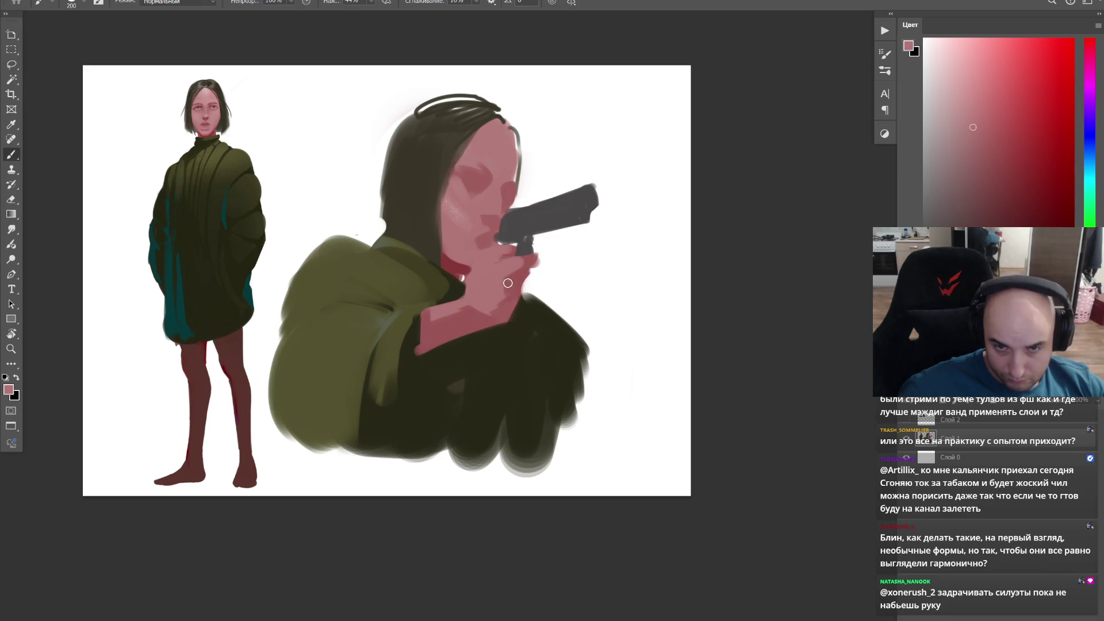
pyautogui.moveTo(533, 257); pyautogui.dragTo(515, 267)
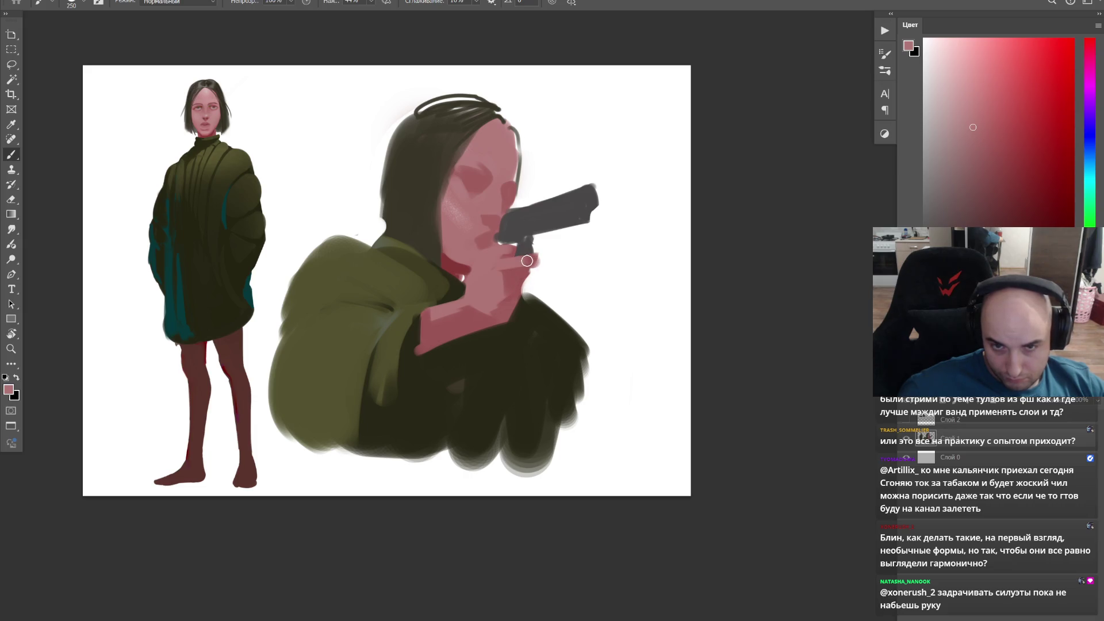
# Step: Zoom on the gun and try a dark stroke down from the grip, then undo it
pyautogui.press('z')
pyautogui.moveTo(560, 206); pyautogui.dragTo(594, 209)
pyautogui.press('b')
pyautogui.moveTo(517, 259); pyautogui.dragTo(508, 340)
pyautogui.hotkey('ctrl', 'z')
# Step: Repaint the gun grip downward in dark grey, retrying stroke thickness, and fill the barrel's underside
pyautogui.moveTo(518, 260); pyautogui.dragTo(508, 341)
pyautogui.hotkey('ctrl', 'z')
pyautogui.press(']')
pyautogui.moveTo(525, 252); pyautogui.dragTo(518, 321)
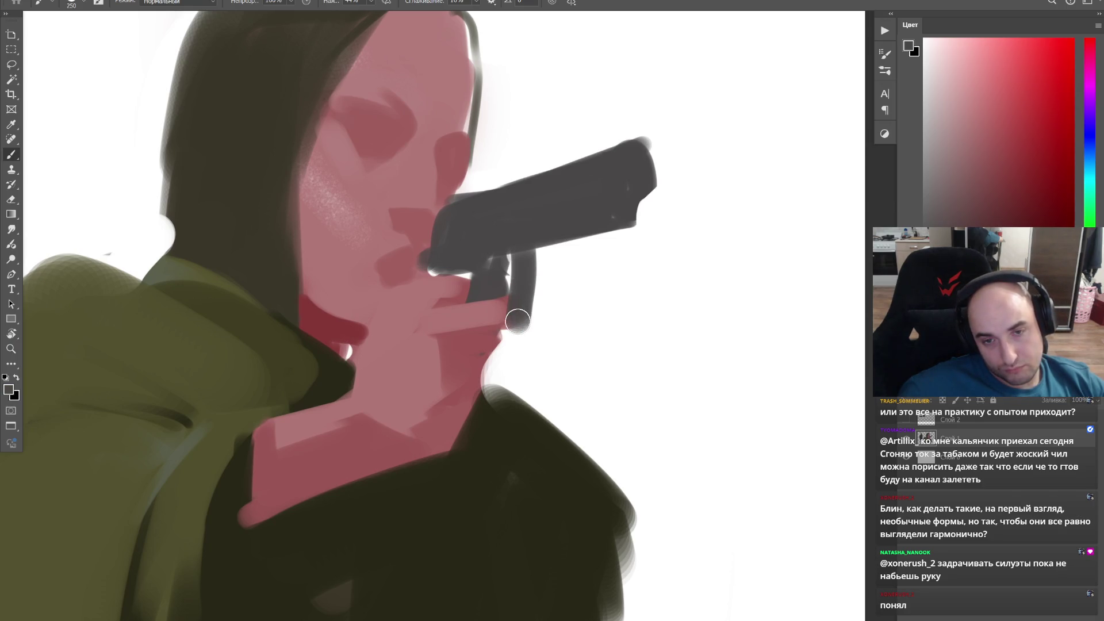
pyautogui.hotkey('ctrl', 'z')
pyautogui.press('[')
pyautogui.moveTo(520, 252); pyautogui.dragTo(509, 325)
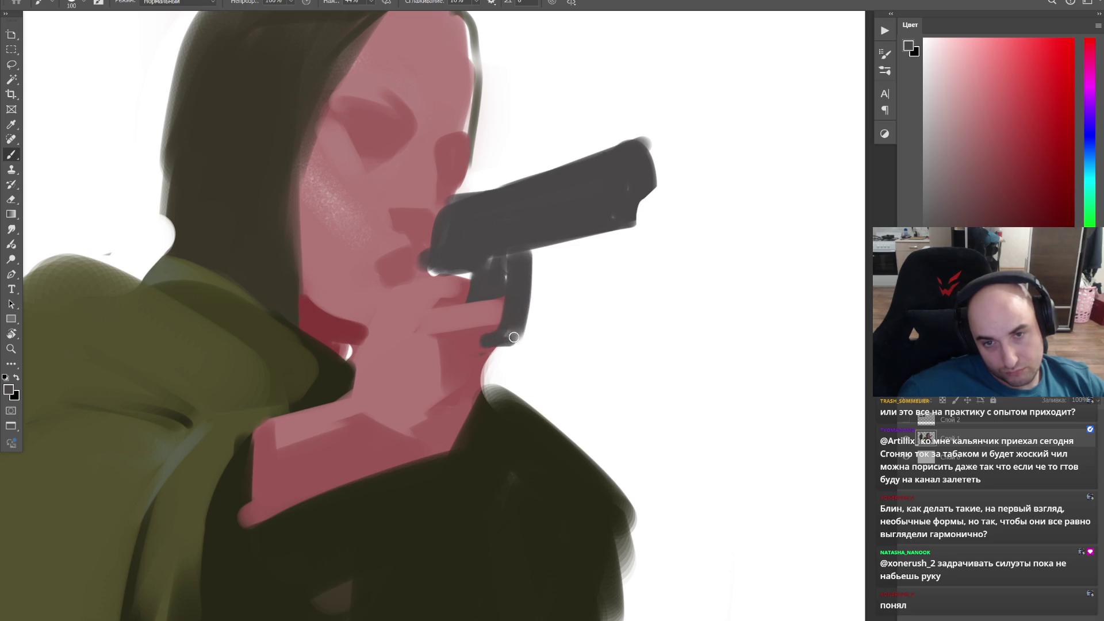
pyautogui.press(']')
pyautogui.press(']')
pyautogui.press(']')
pyautogui.moveTo(523, 250)
pyautogui.mouseDown()
pyautogui.moveTo(633, 233)
pyautogui.moveTo(656, 192)
pyautogui.moveTo(523, 300)
pyautogui.moveTo(526, 330)
pyautogui.moveTo(529, 296)
pyautogui.moveTo(514, 321)
pyautogui.mouseUp()
# Step: Darken and straighten the barrel's upper edge, then zoom out to the whole drawing
pyautogui.press(']')
pyautogui.press(']')
pyautogui.press(']')
pyautogui.press('[')
pyautogui.press('[')
pyautogui.press('[')
pyautogui.press('[')
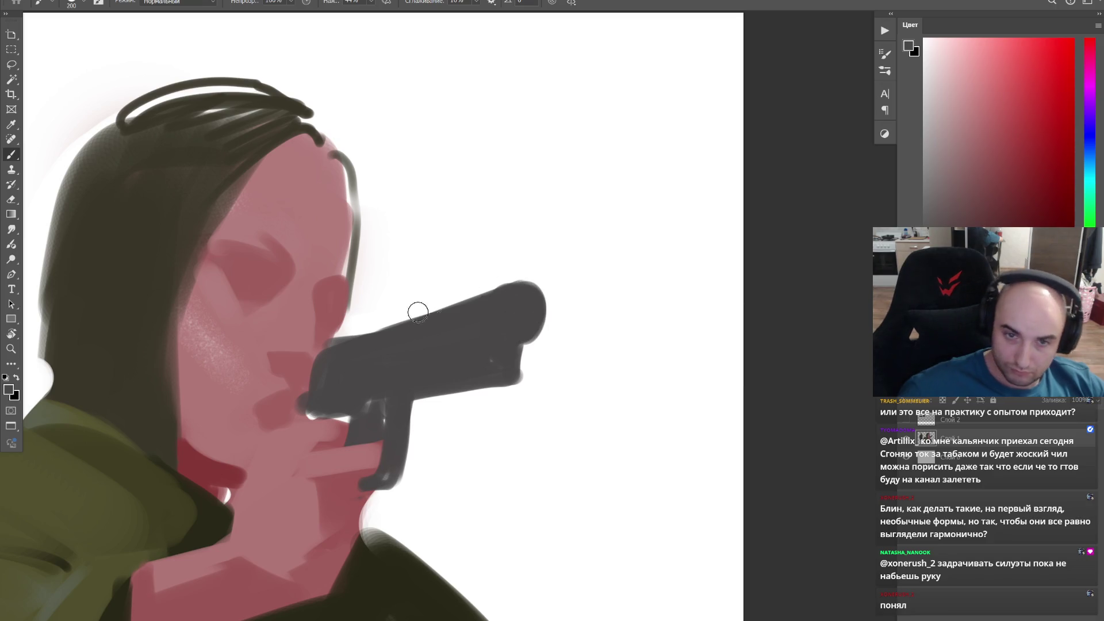
pyautogui.moveTo(333, 343); pyautogui.dragTo(484, 299)
pyautogui.moveTo(366, 326)
pyautogui.mouseDown()
pyautogui.moveTo(510, 282)
pyautogui.moveTo(532, 371)
pyautogui.mouseUp()
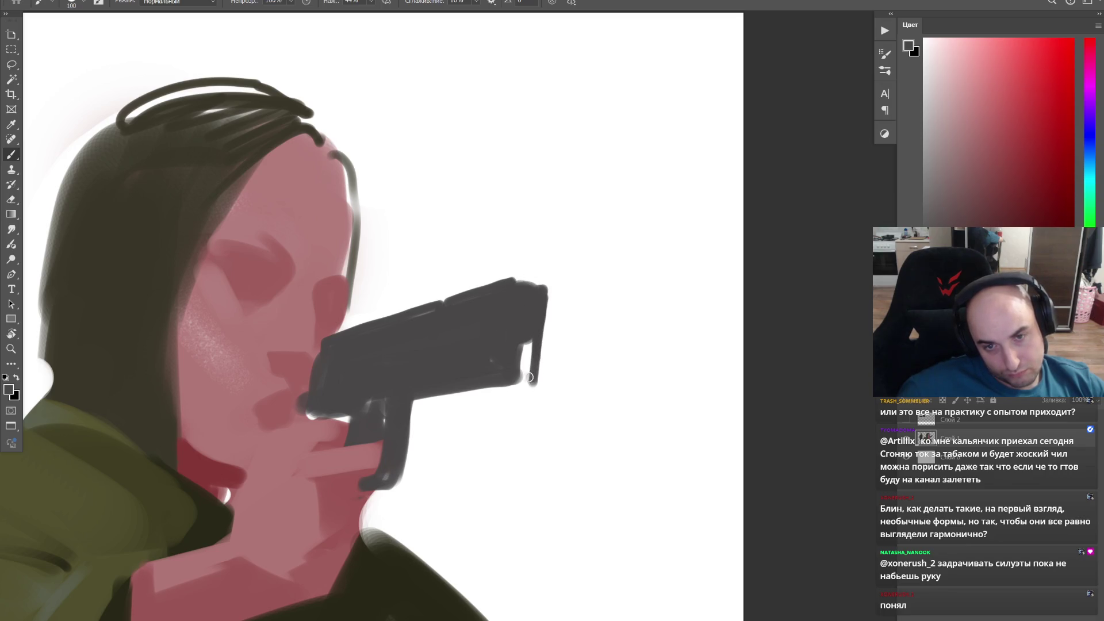
pyautogui.press('z')
pyautogui.moveTo(667, 233); pyautogui.dragTo(719, 200)
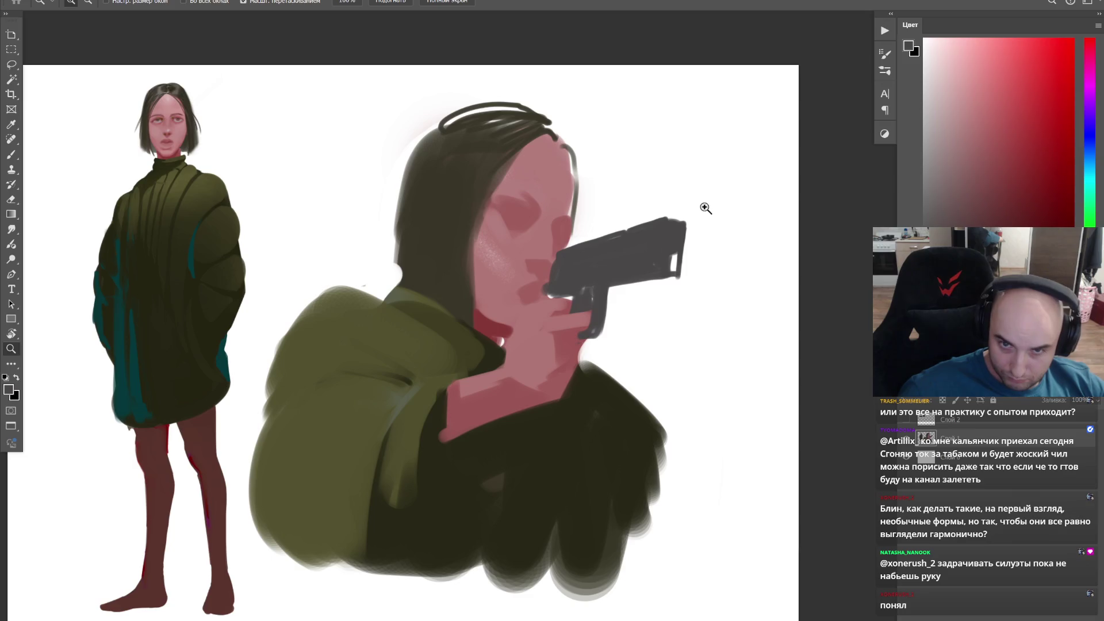
pyautogui.press('b')
# Step: Paint a pink hand over the gun, undo it, and redo a single pink finger across the barrel
pyautogui.keyDown('alt'); pyautogui.click(555, 386); pyautogui.keyUp('alt')
pyautogui.moveTo(613, 327)
pyautogui.mouseDown()
pyautogui.moveTo(491, 310)
pyautogui.moveTo(473, 267)
pyautogui.moveTo(517, 289)
pyautogui.mouseUp()
pyautogui.moveTo(492, 246)
pyautogui.mouseDown()
pyautogui.moveTo(539, 258)
pyautogui.moveTo(493, 311)
pyautogui.moveTo(530, 285)
pyautogui.mouseUp()
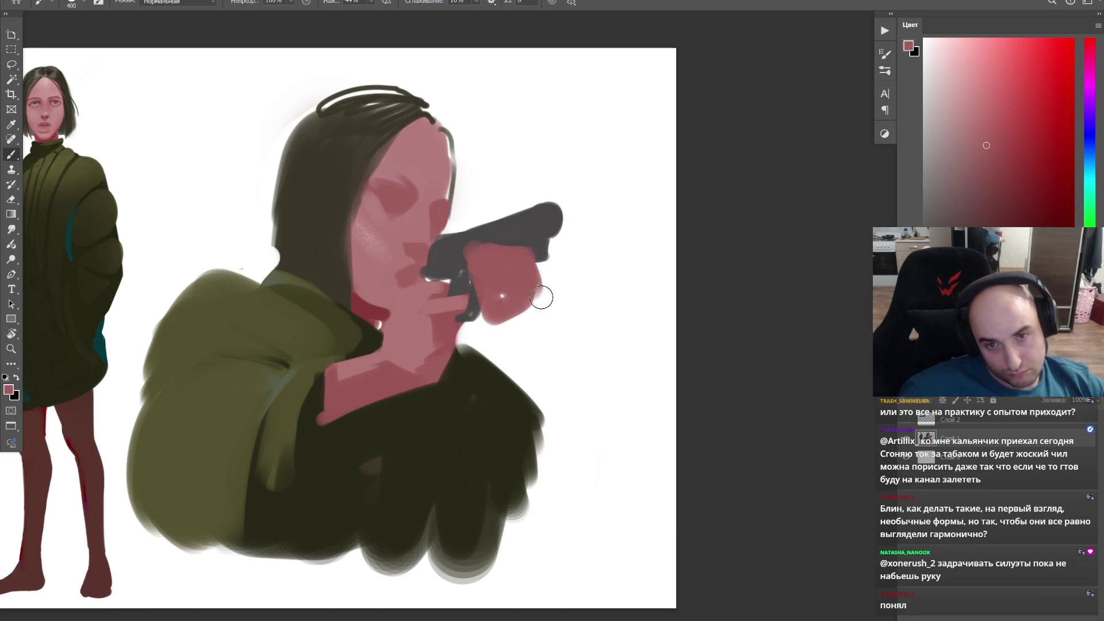
pyautogui.hotkey('ctrl', 'z')
pyautogui.hotkey('ctrl', 'z')
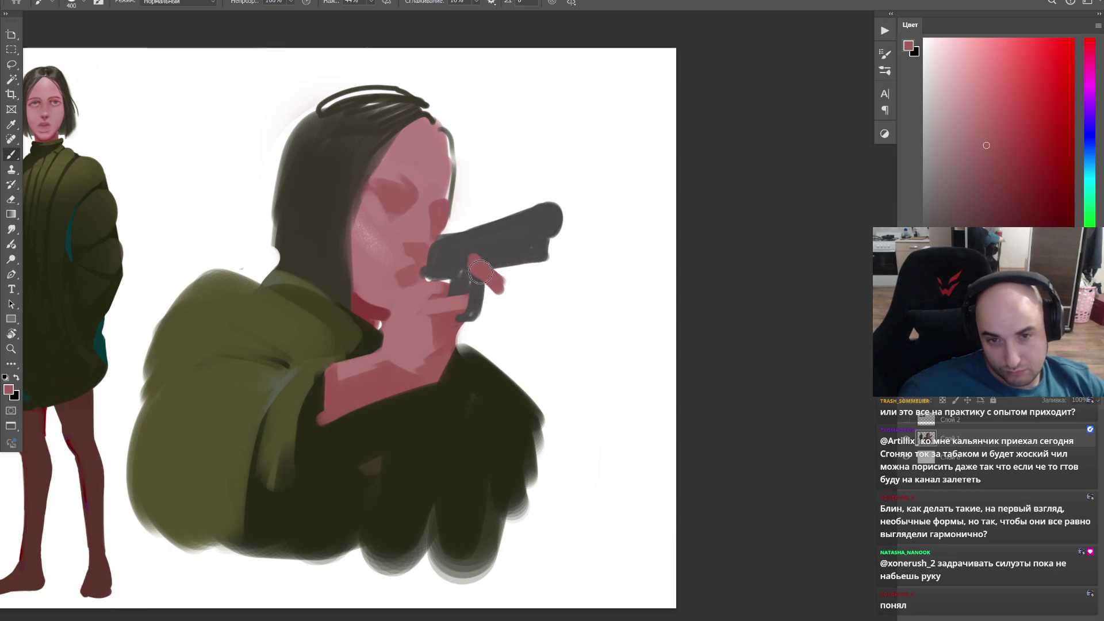
pyautogui.hotkey('ctrl', 'z')
pyautogui.moveTo(478, 289)
pyautogui.mouseDown()
pyautogui.moveTo(480, 205)
pyautogui.moveTo(513, 277)
pyautogui.moveTo(526, 278)
pyautogui.mouseUp()
pyautogui.press(']')
pyautogui.press(']')
pyautogui.press('[')
pyautogui.press('[')
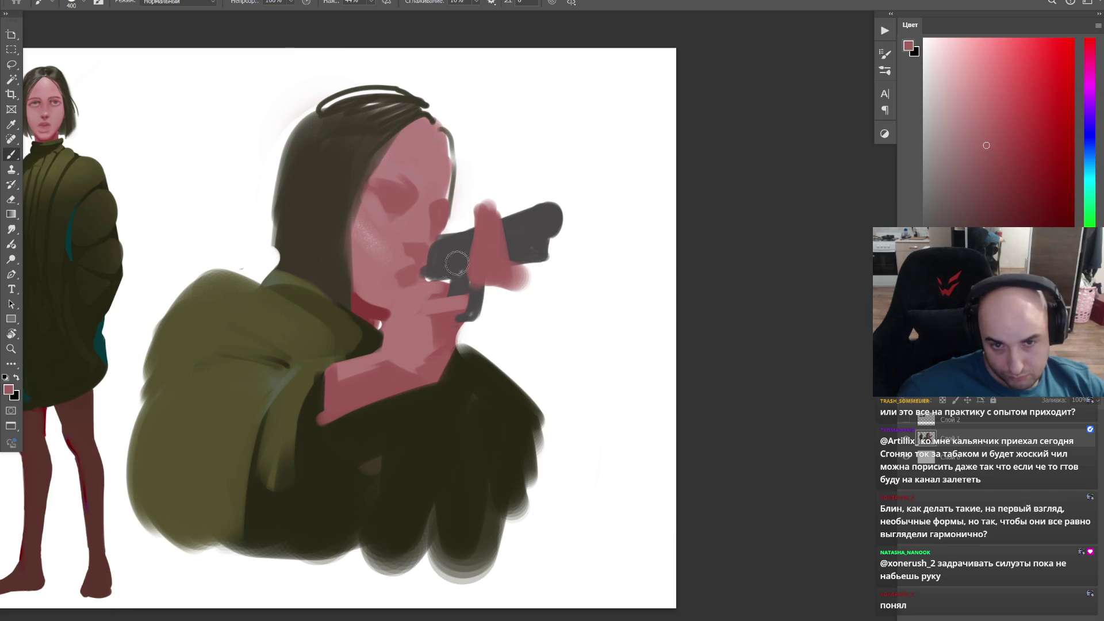
# Step: Alternate gun grey and face pink samples, then raise the gun's top and right edges in dark grey
pyautogui.keyDown('alt'); pyautogui.click(440, 268); pyautogui.keyUp('alt')
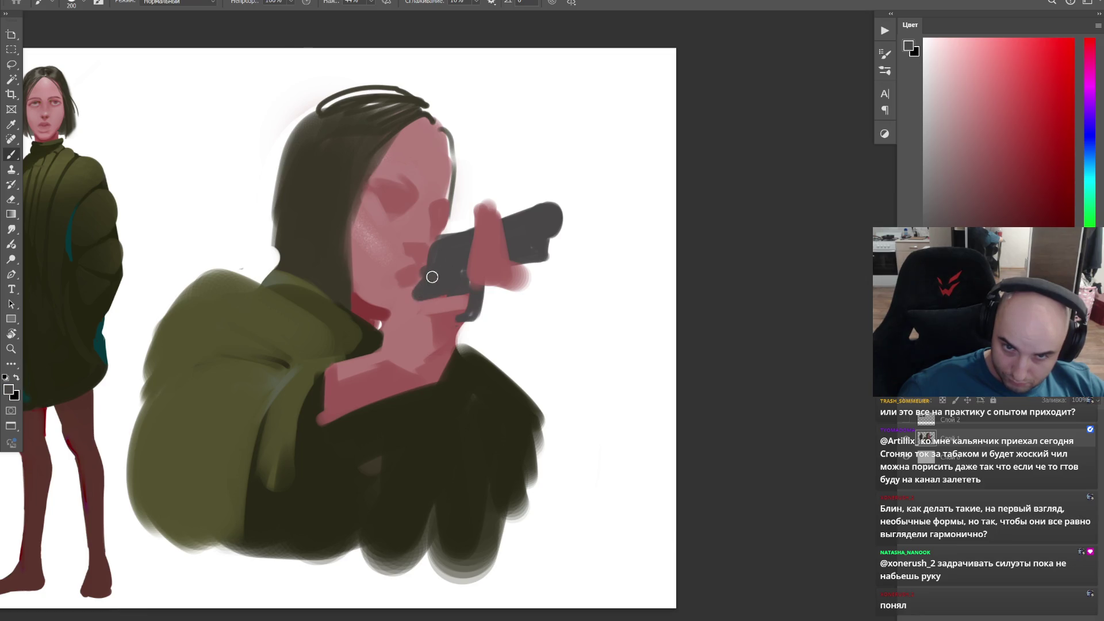
pyautogui.press('[')
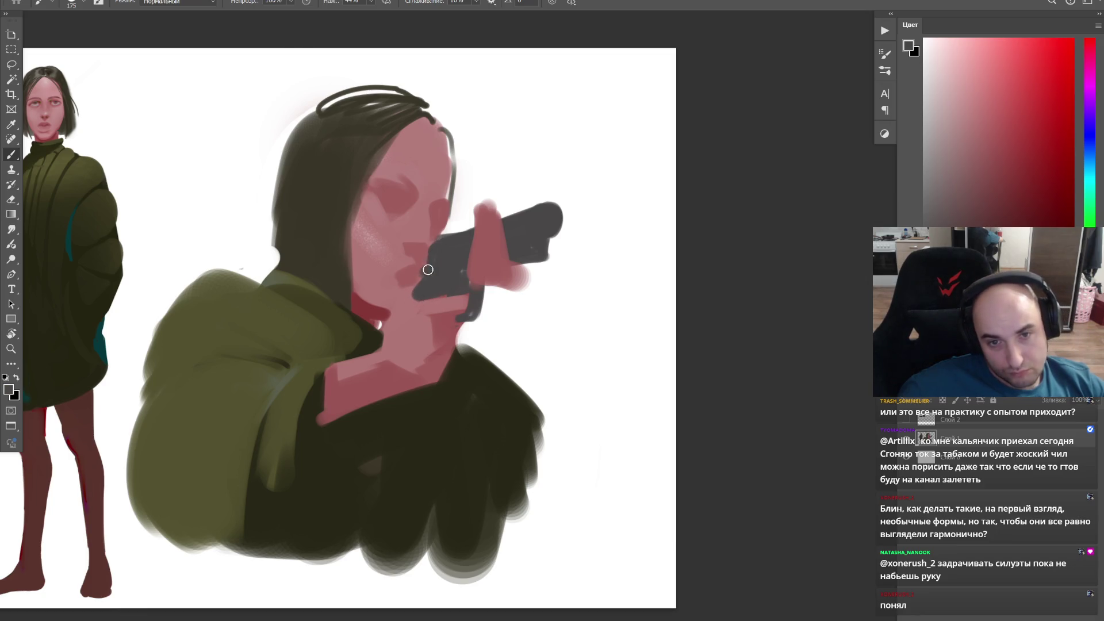
pyautogui.keyDown('alt'); pyautogui.click(407, 288); pyautogui.keyUp('alt')
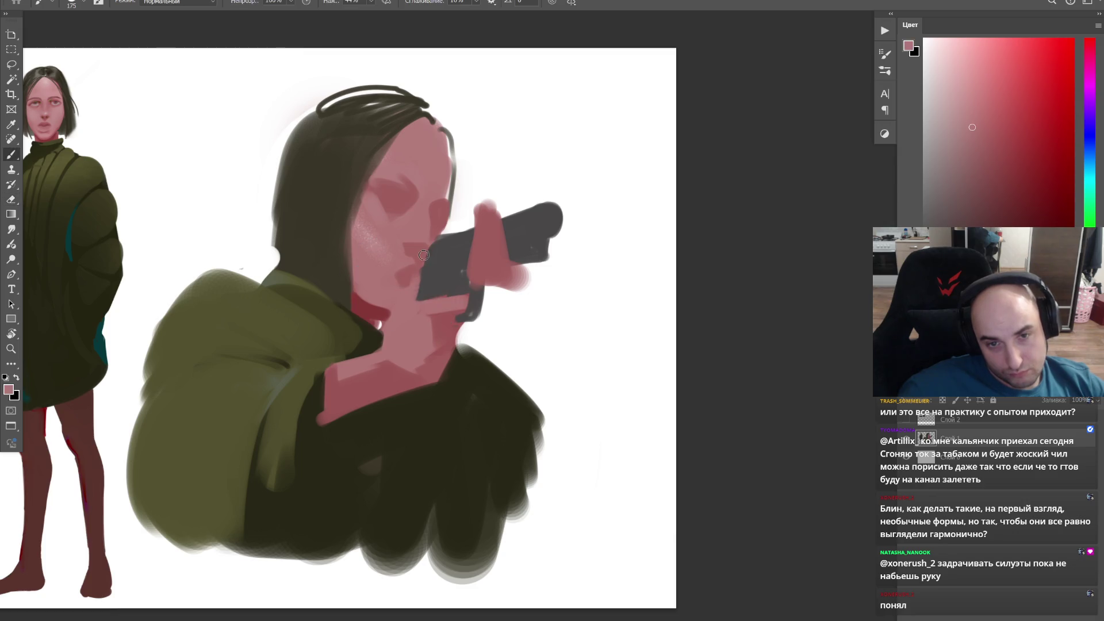
pyautogui.keyDown('alt'); pyautogui.click(449, 254); pyautogui.keyUp('alt')
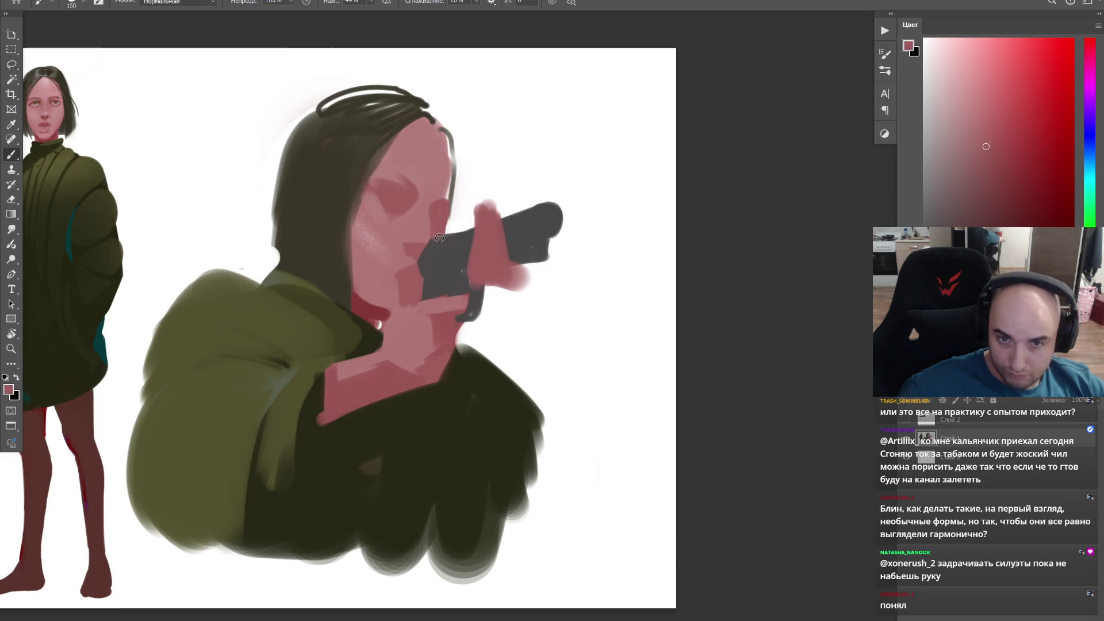
pyautogui.keyDown('alt'); pyautogui.click(436, 249); pyautogui.keyUp('alt')
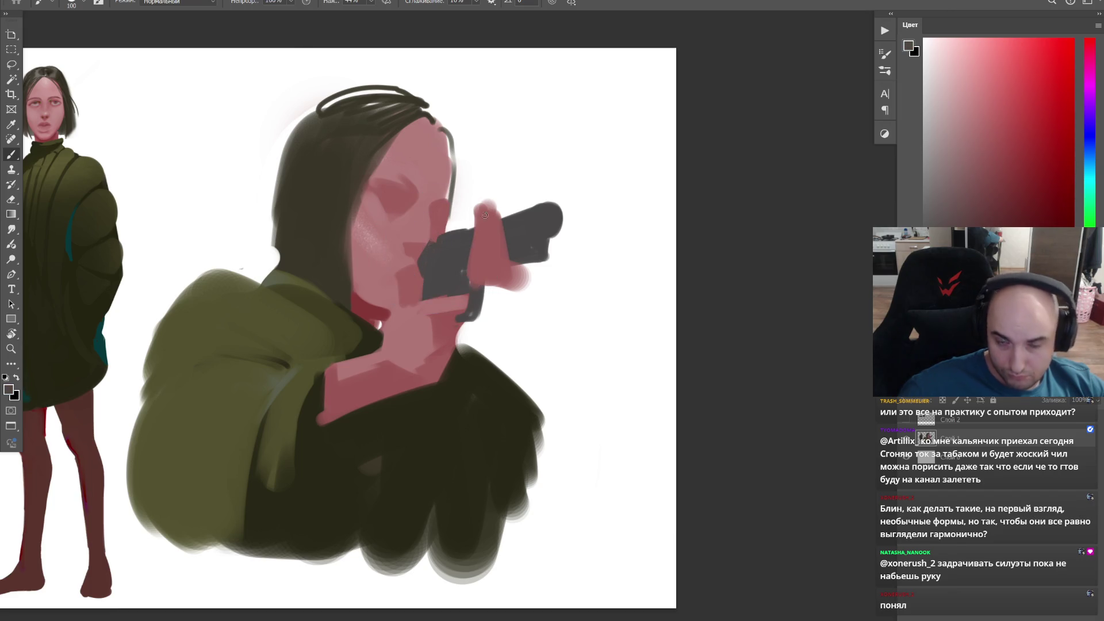
pyautogui.press(']')
pyautogui.press(']')
pyautogui.press(']')
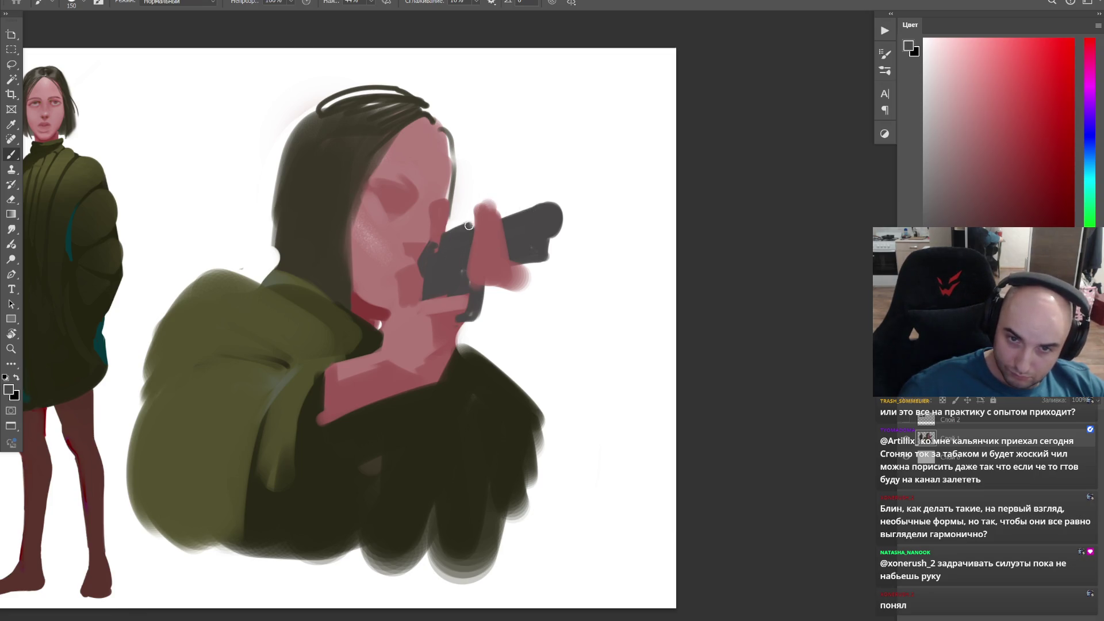
pyautogui.press('[')
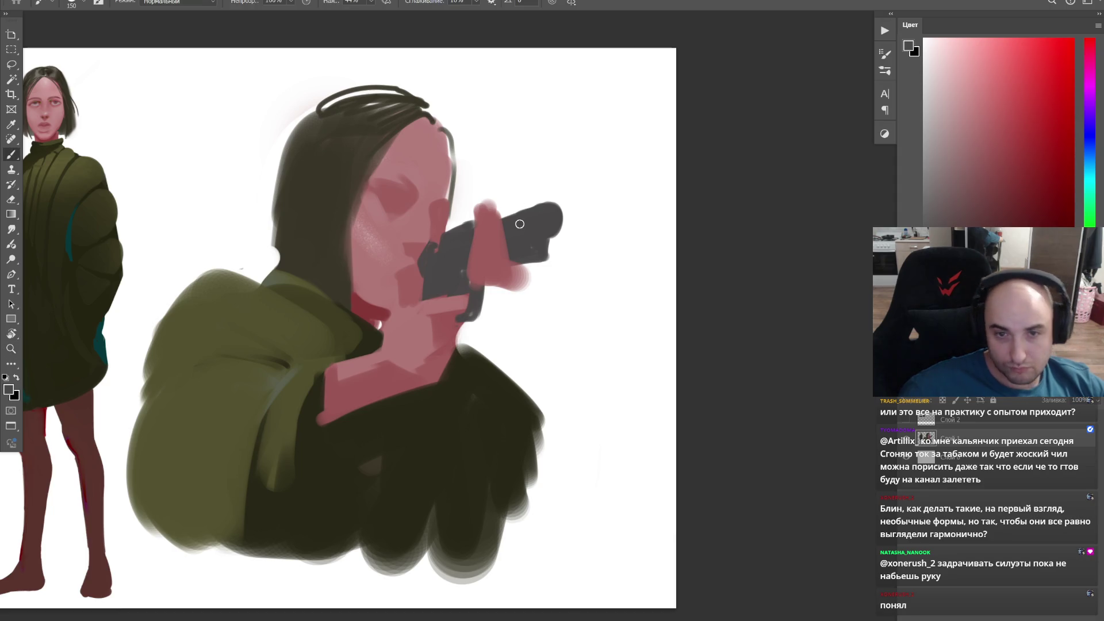
pyautogui.moveTo(510, 223); pyautogui.dragTo(507, 216)
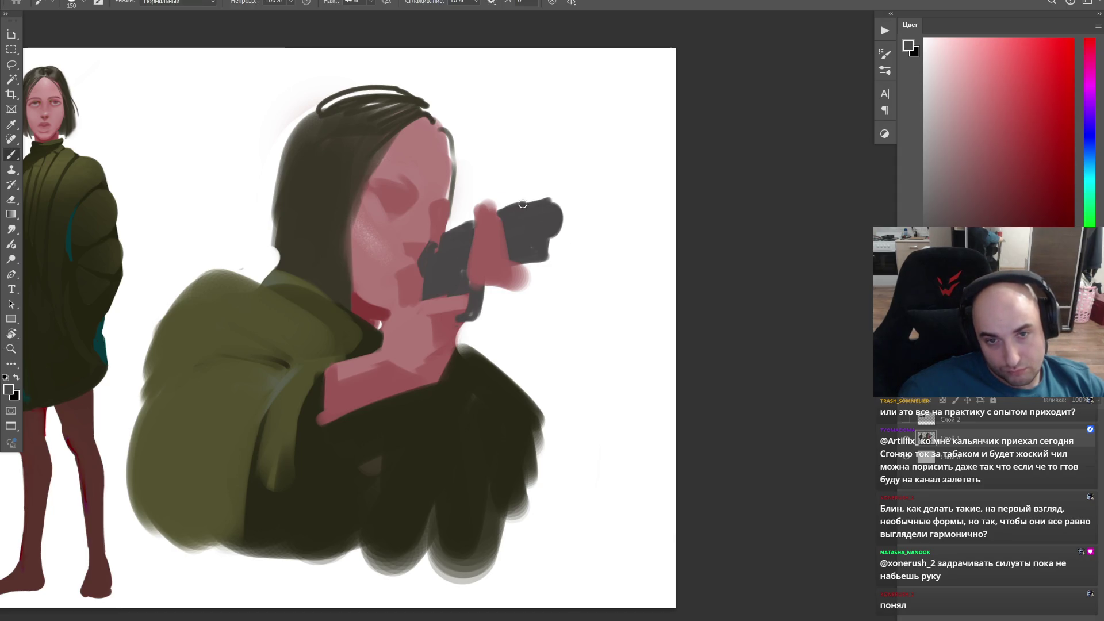
pyautogui.moveTo(563, 193); pyautogui.dragTo(546, 256)
# Step: Tidy the gun's lower-right edge with the eraser and zoom out to the whole drawing
pyautogui.press('e')
pyautogui.press('b')
pyautogui.press('e')
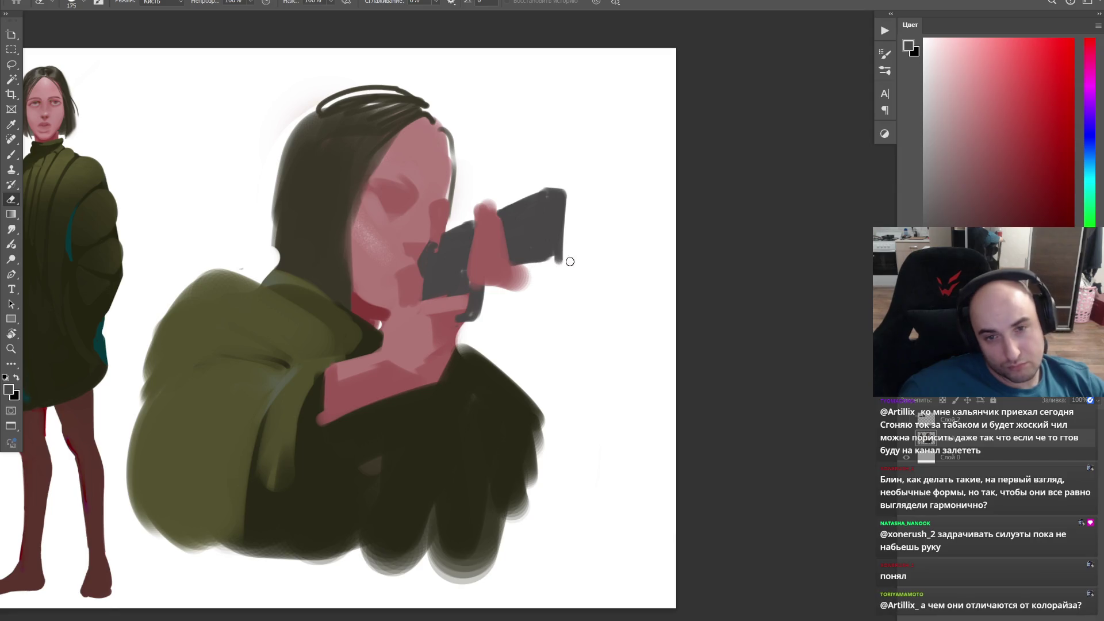
pyautogui.press('z')
pyautogui.moveTo(528, 264)
pyautogui.mouseDown()
pyautogui.moveTo(559, 263)
pyautogui.moveTo(430, 269)
pyautogui.moveTo(474, 273)
pyautogui.mouseUp()
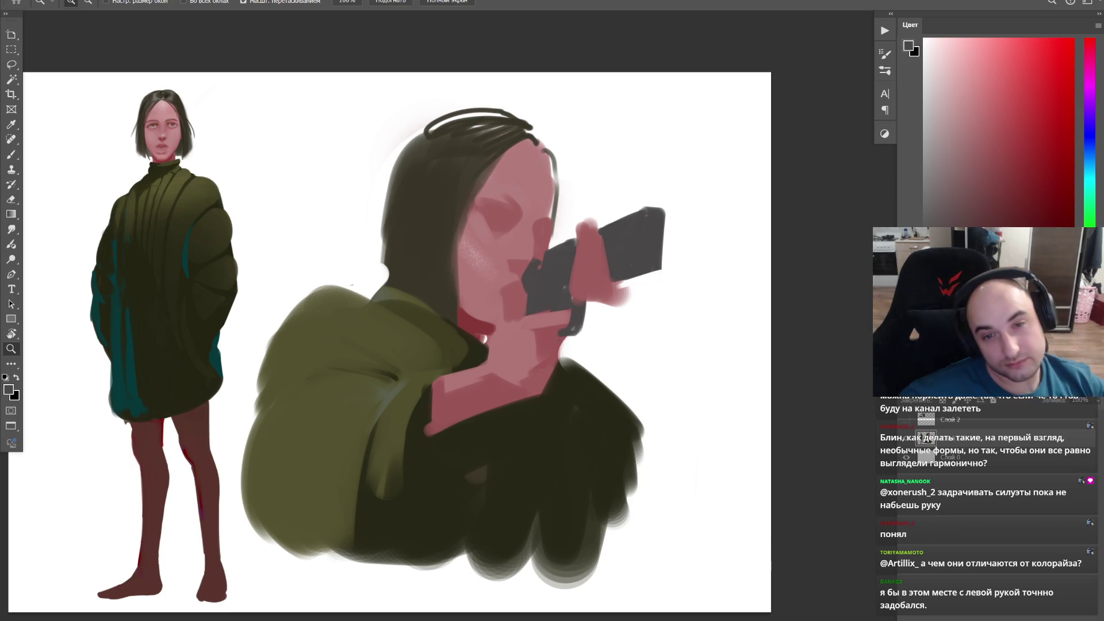
# Step: Extend the neck and arm down-left in sampled pink, shading the right side darker
pyautogui.press('b')
pyautogui.keyDown('alt'); pyautogui.click(460, 413); pyautogui.keyUp('alt')
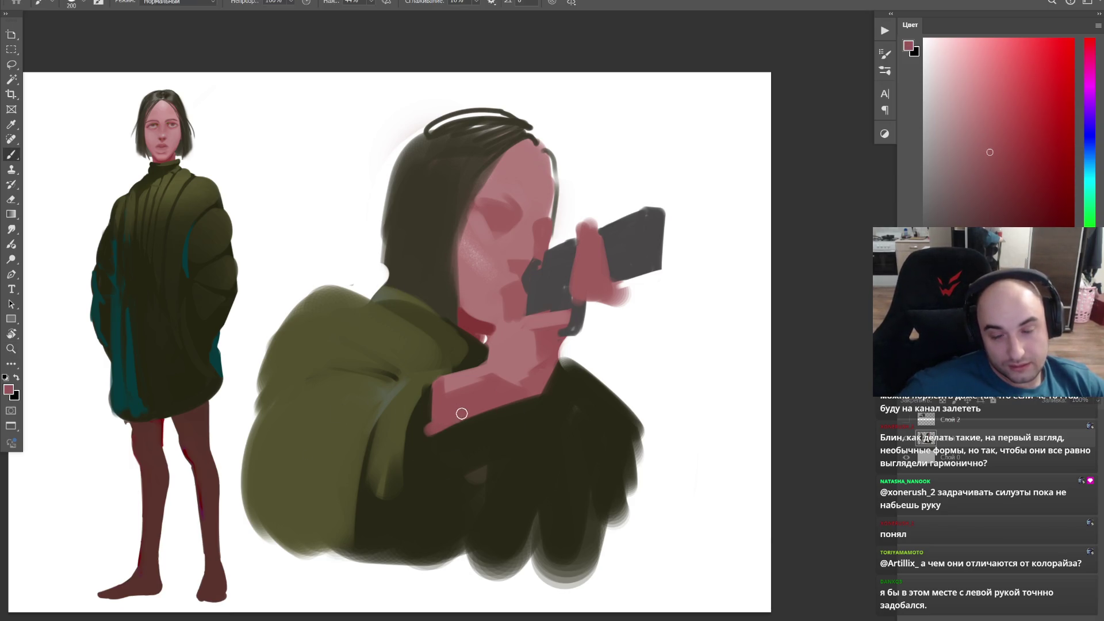
pyautogui.moveTo(384, 457); pyautogui.dragTo(514, 402)
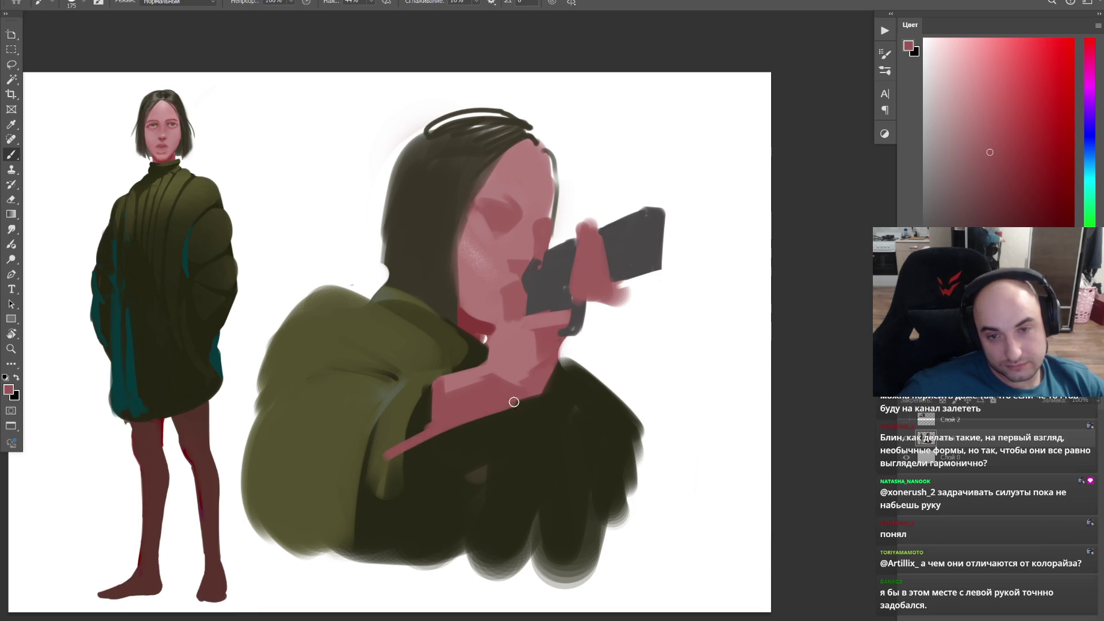
pyautogui.moveTo(383, 458); pyautogui.dragTo(510, 378)
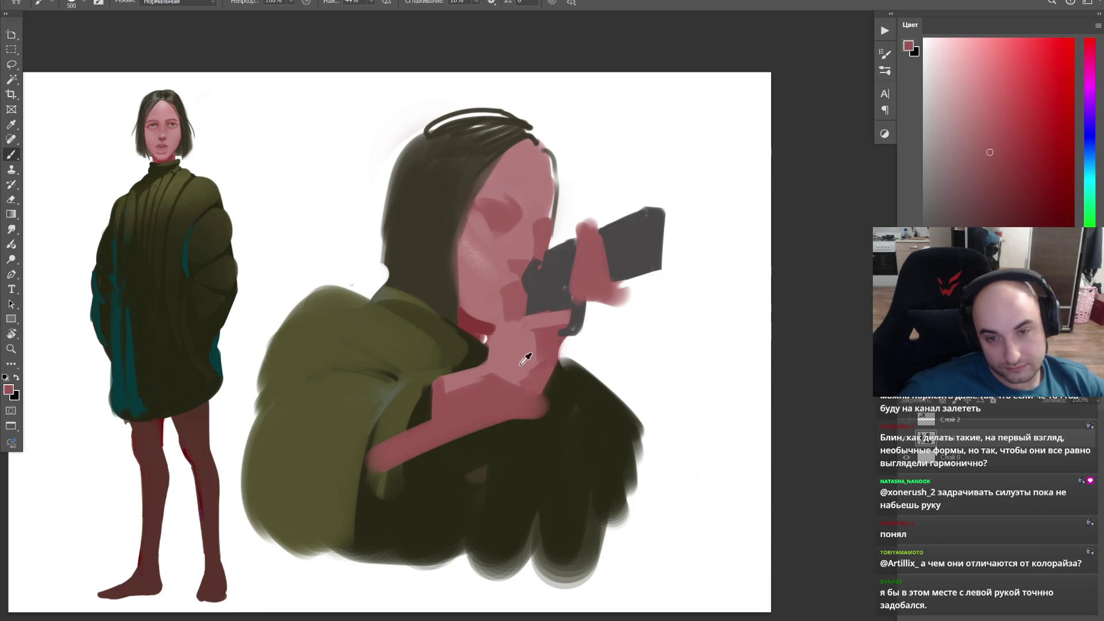
pyautogui.keyDown('alt'); pyautogui.click(547, 389); pyautogui.keyUp('alt')
pyautogui.moveTo(544, 402)
pyautogui.mouseDown()
pyautogui.moveTo(579, 346)
pyautogui.moveTo(562, 345)
pyautogui.moveTo(600, 314)
pyautogui.moveTo(570, 335)
pyautogui.mouseUp()
pyautogui.keyDown('alt'); pyautogui.click(547, 342); pyautogui.keyUp('alt')
# Step: Paint dark grey fingers and a bulkier gun over the hand with an enlarged brush
pyautogui.press(']')
pyautogui.keyDown('alt'); pyautogui.click(590, 306); pyautogui.keyUp('alt')
pyautogui.press(']')
pyautogui.moveTo(565, 286)
pyautogui.mouseDown()
pyautogui.moveTo(611, 281)
pyautogui.moveTo(681, 206)
pyautogui.moveTo(586, 259)
pyautogui.moveTo(699, 197)
pyautogui.moveTo(614, 226)
pyautogui.mouseUp()
pyautogui.press('e')
pyautogui.press(']')
pyautogui.press(']')
pyautogui.press(']')
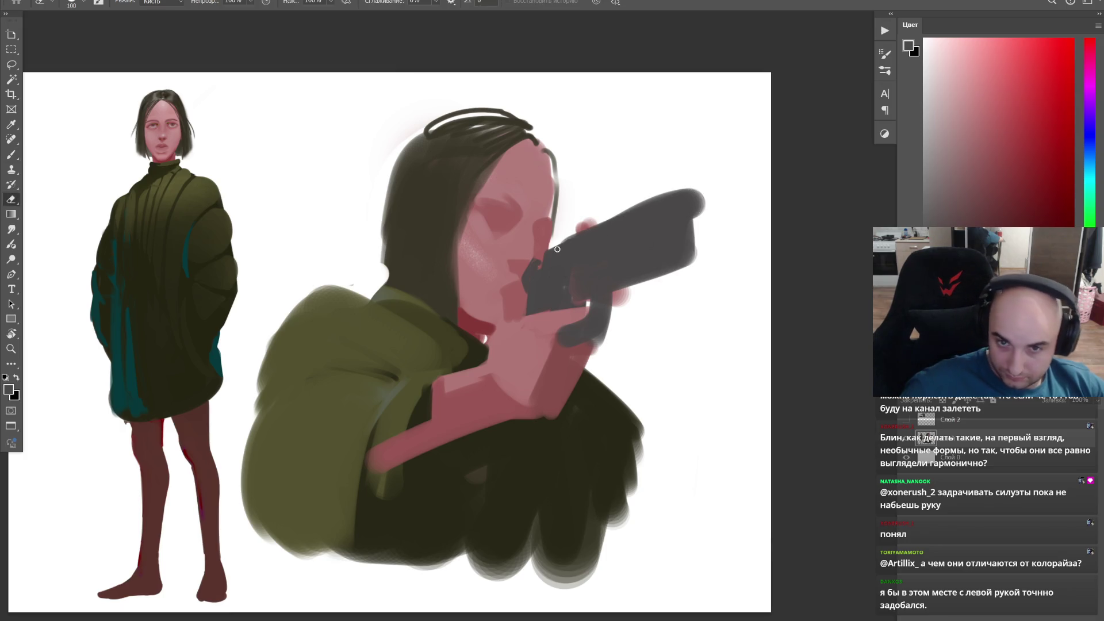
# Step: Erase along the gun's left edge and darken its front end in black
pyautogui.moveTo(528, 294)
pyautogui.mouseDown()
pyautogui.moveTo(548, 253)
pyautogui.moveTo(701, 190)
pyautogui.mouseUp()
pyautogui.press('b')
pyautogui.press('x')
pyautogui.moveTo(664, 224)
pyautogui.mouseDown()
pyautogui.moveTo(665, 205)
pyautogui.moveTo(673, 260)
pyautogui.mouseUp()
pyautogui.moveTo(682, 197); pyautogui.dragTo(670, 203)
pyautogui.press('e')
pyautogui.press('b')
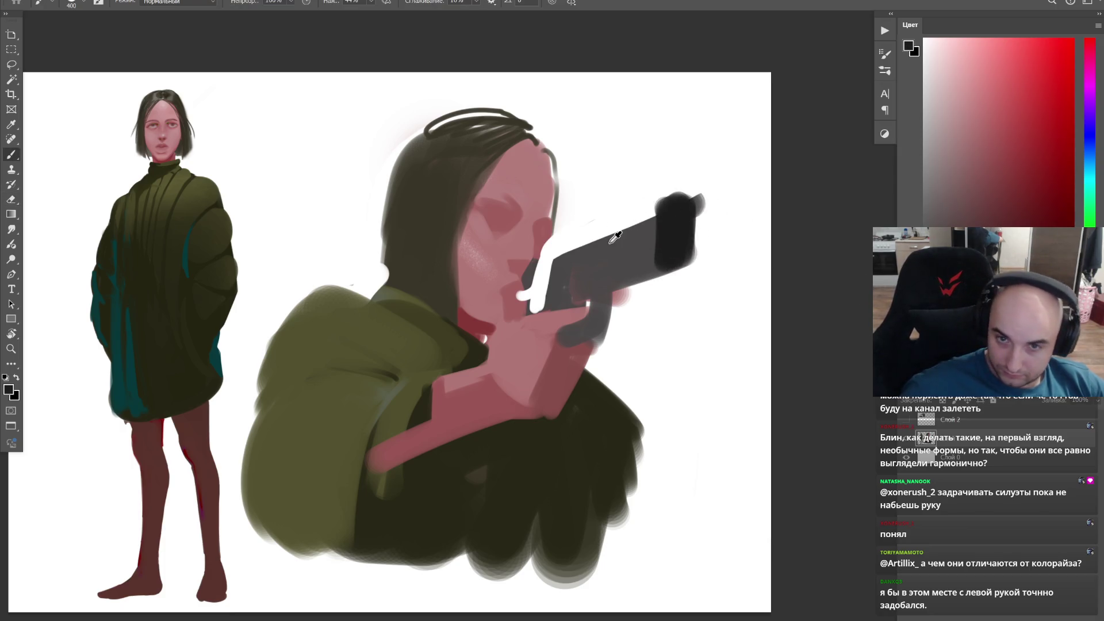
pyautogui.press('x')
pyautogui.press('x')
# Step: Widen the barrel in dark grey and black and clean up its ragged right edge
pyautogui.moveTo(596, 239)
pyautogui.mouseDown()
pyautogui.moveTo(661, 204)
pyautogui.moveTo(661, 245)
pyautogui.moveTo(687, 199)
pyautogui.moveTo(653, 267)
pyautogui.moveTo(685, 209)
pyautogui.moveTo(701, 271)
pyautogui.mouseUp()
pyautogui.press('e')
pyautogui.moveTo(699, 197)
pyautogui.mouseDown()
pyautogui.moveTo(688, 276)
pyautogui.moveTo(617, 285)
pyautogui.mouseUp()
pyautogui.press('b')
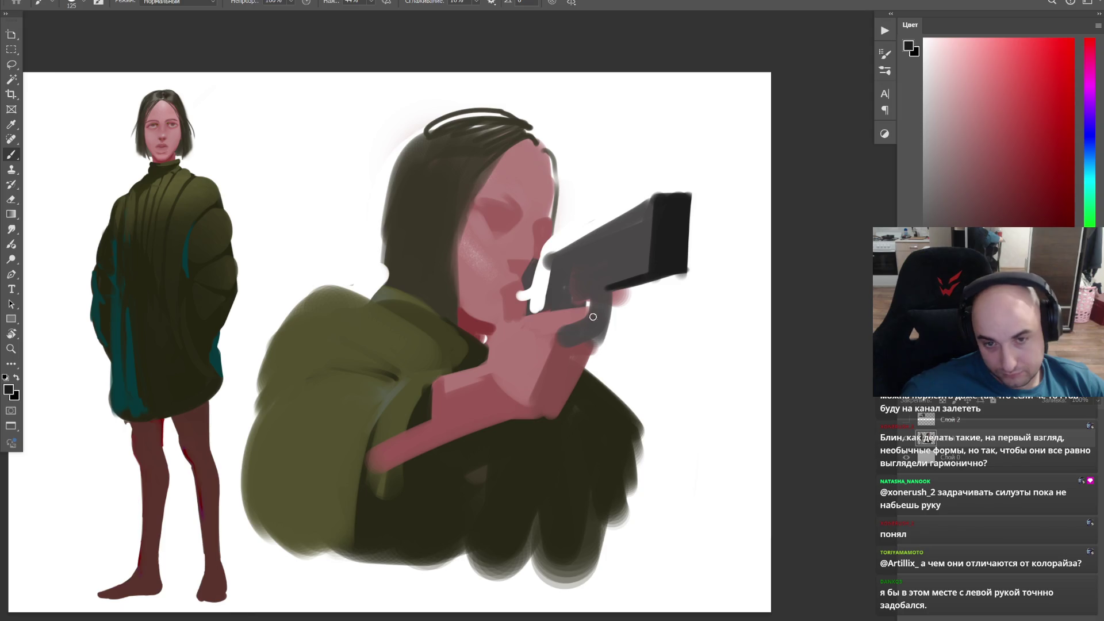
# Step: Fill the white gaps beside the grip and face edge with sampled skin pink and the eraser
pyautogui.keyDown('alt'); pyautogui.click(560, 337); pyautogui.keyUp('alt')
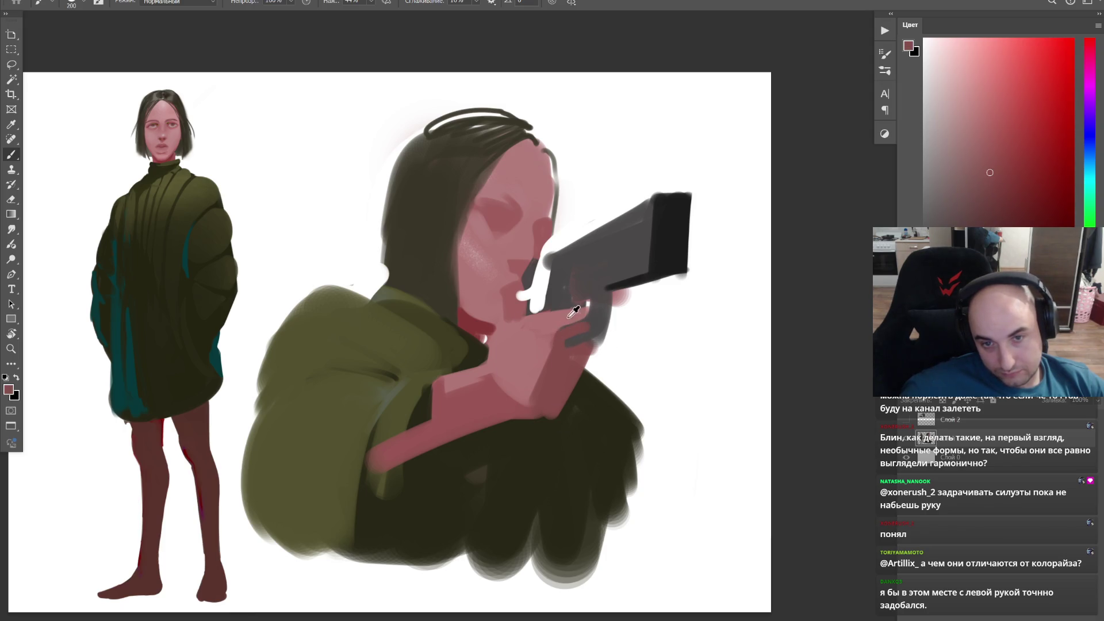
pyautogui.keyDown('alt'); pyautogui.click(524, 271); pyautogui.keyUp('alt')
pyautogui.moveTo(524, 270)
pyautogui.mouseDown()
pyautogui.moveTo(523, 300)
pyautogui.moveTo(542, 259)
pyautogui.mouseUp()
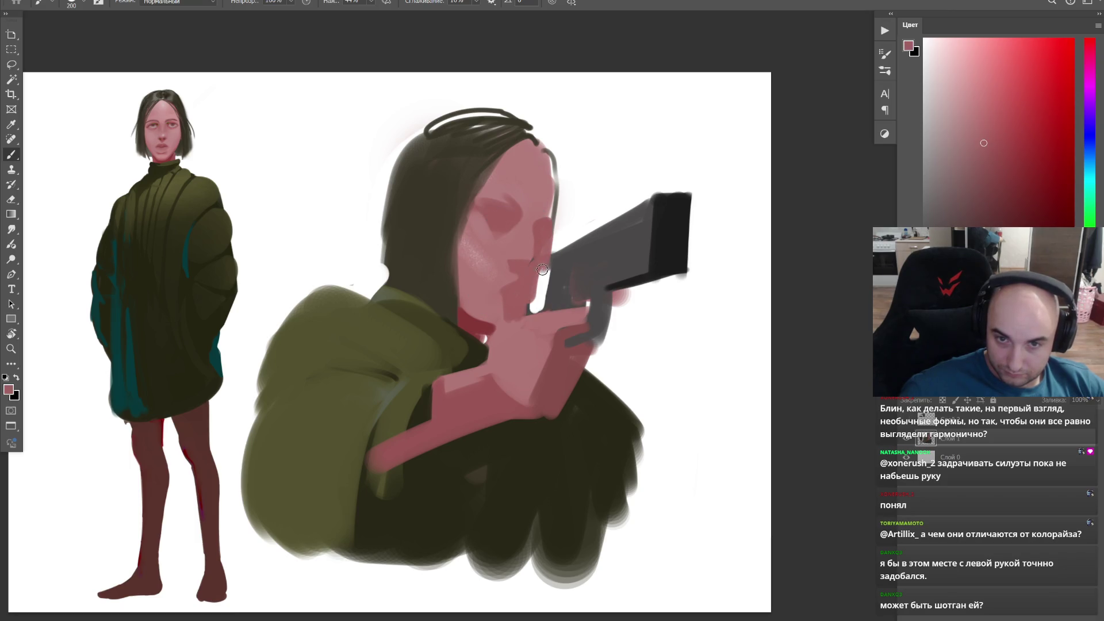
pyautogui.press('e')
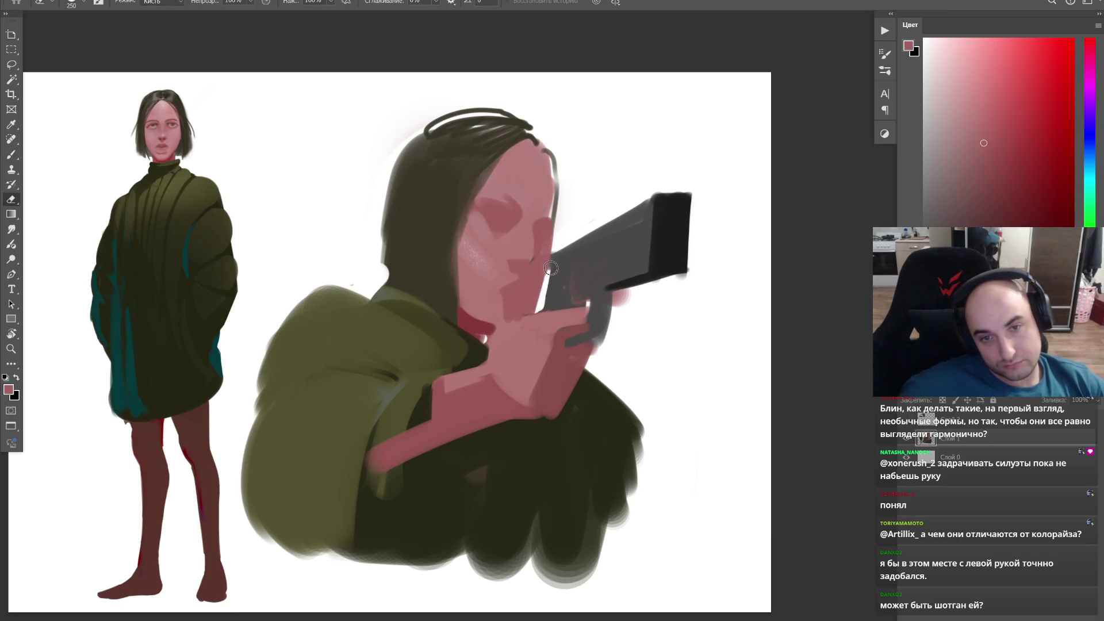
pyautogui.moveTo(559, 232); pyautogui.dragTo(554, 243)
pyautogui.moveTo(536, 308); pyautogui.dragTo(548, 243)
pyautogui.press('b')
pyautogui.press('e')
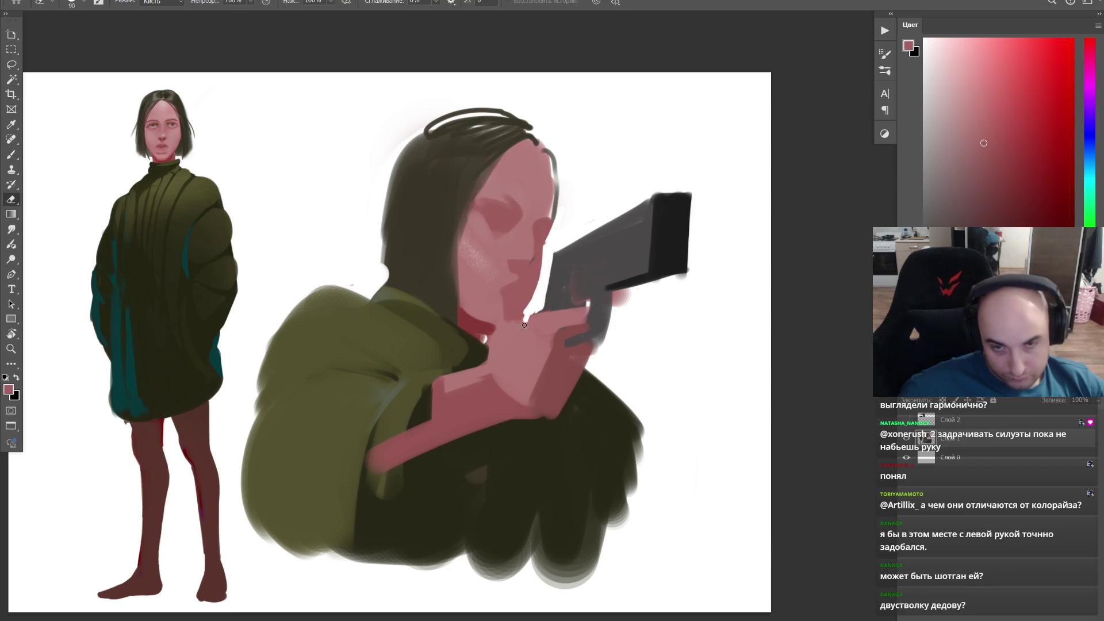
pyautogui.scroll(1, 613, 207)
# Step: Paint dark red on the neck under the chin
pyautogui.press('b')
pyautogui.keyDown('alt'); pyautogui.click(467, 338); pyautogui.keyUp('alt')
pyautogui.moveTo(470, 350)
pyautogui.mouseDown()
pyautogui.moveTo(500, 347)
pyautogui.moveTo(483, 342)
pyautogui.mouseUp()
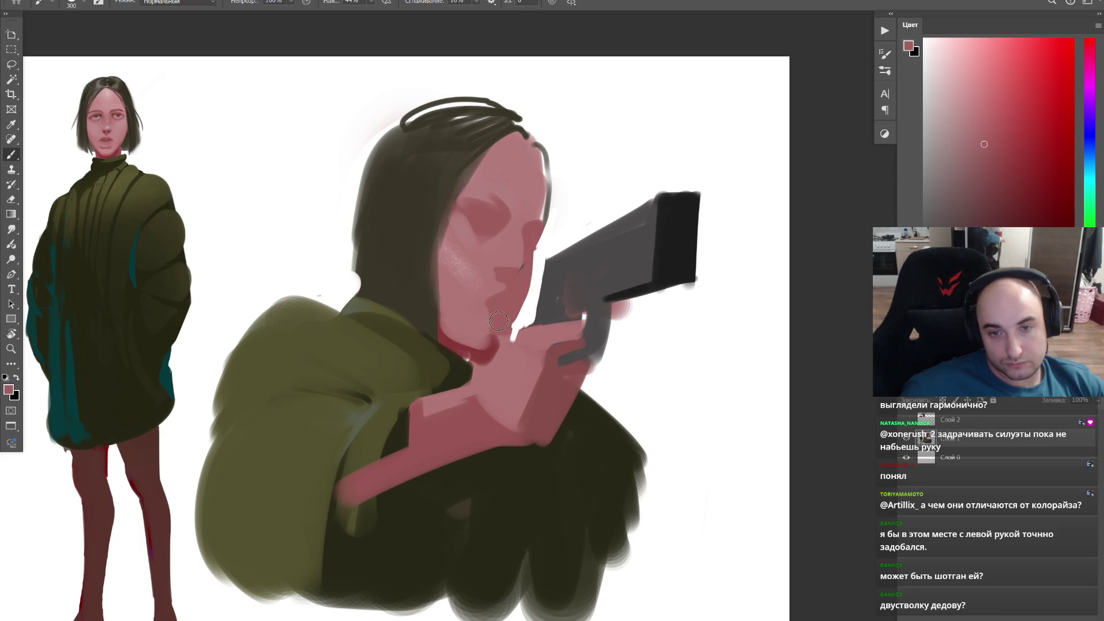
# Step: Zoom to the painting, hide it to a blank canvas and delete layer Слой 2
pyautogui.press('z')
pyautogui.scroll(-4, 518, 302)
pyautogui.scroll(3, 595, 286)
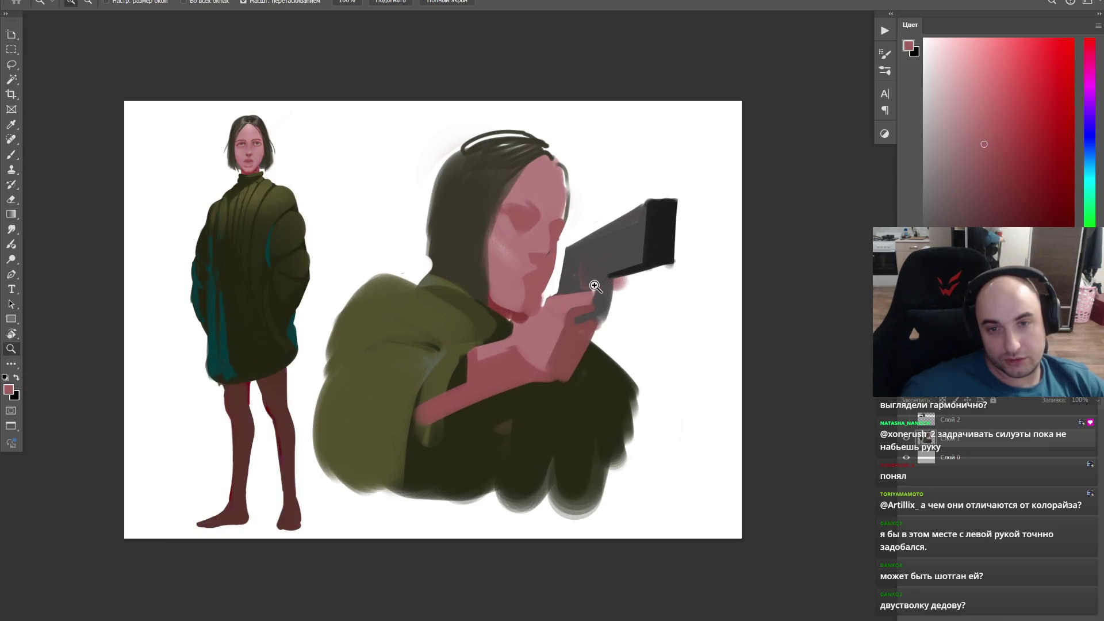
pyautogui.scroll(1, 585, 292)
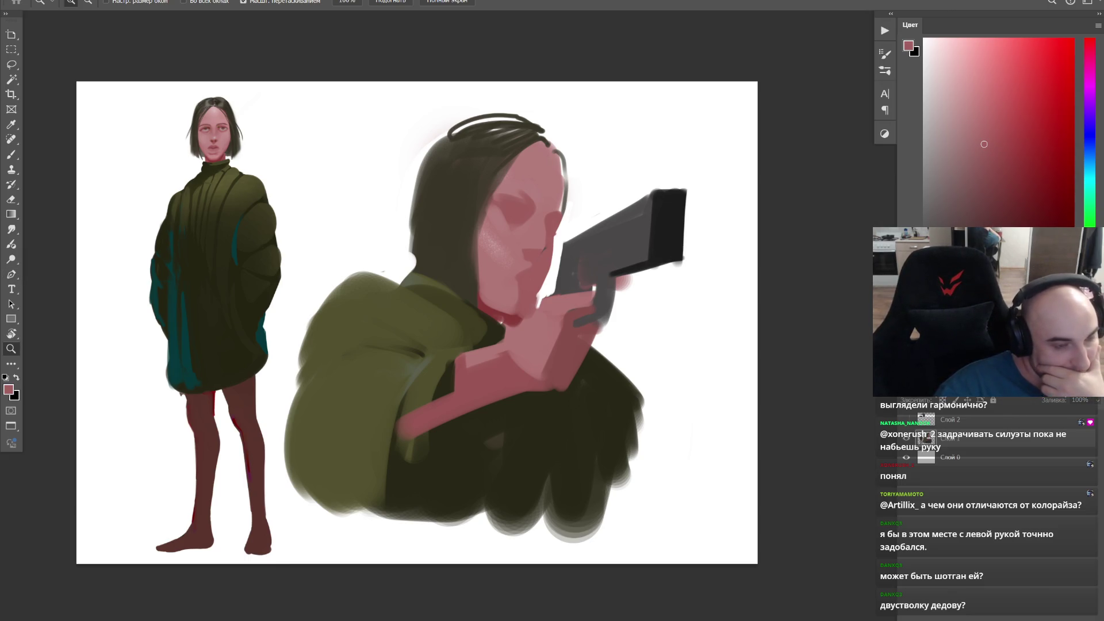
pyautogui.moveTo(585, 296); pyautogui.dragTo(628, 303)
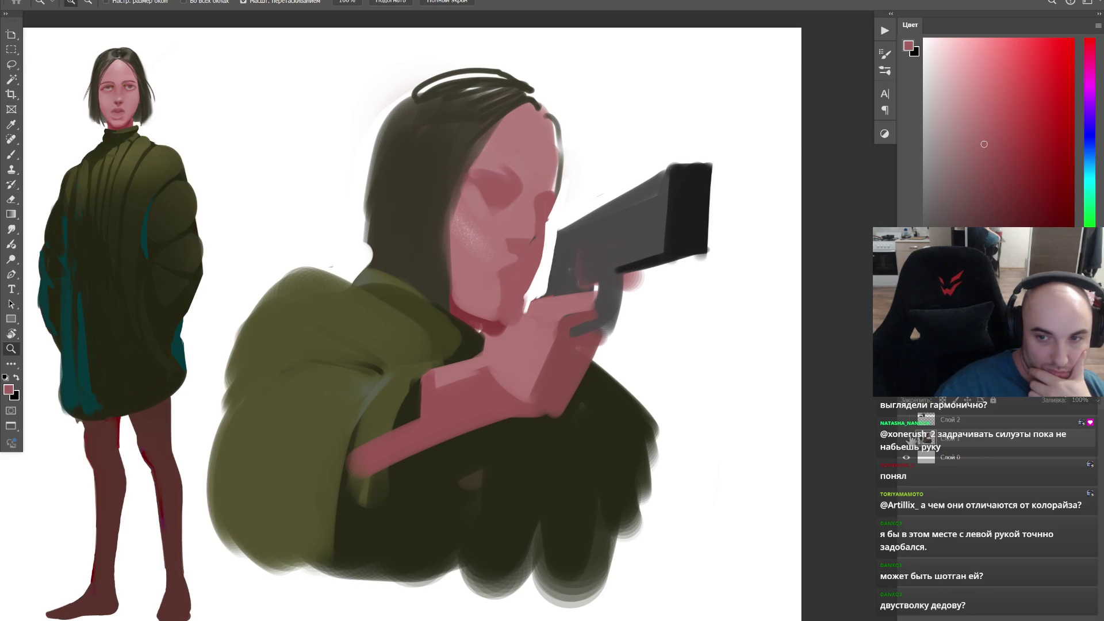
pyautogui.hotkey('ctrl', 'Tab')
pyautogui.moveTo(952, 427); pyautogui.dragTo(751, 451)
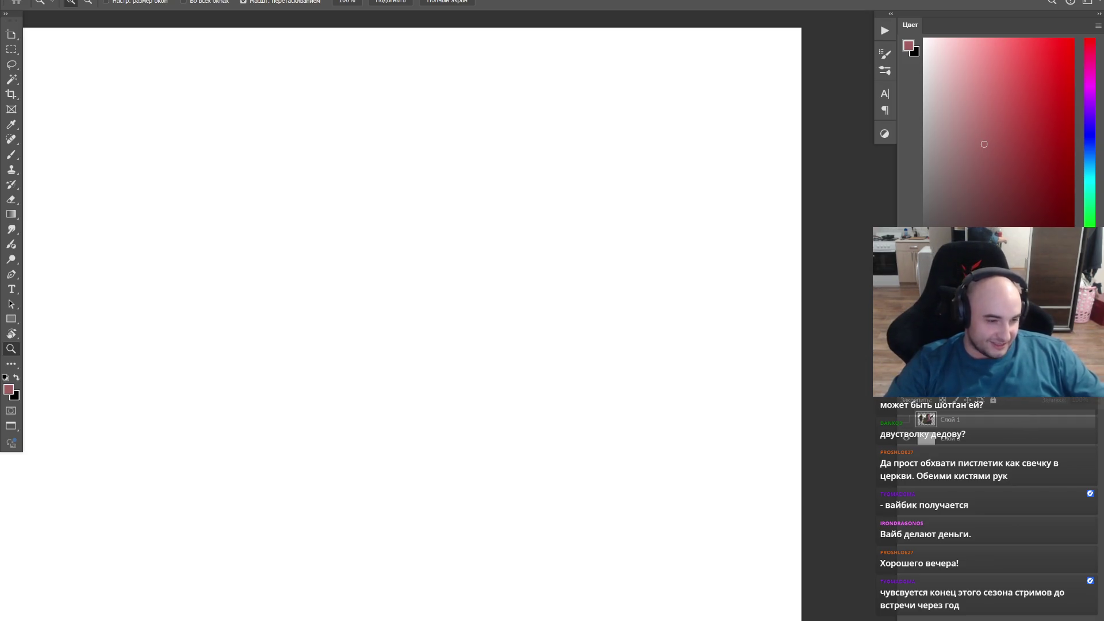
pyautogui.hotkey('alt', 'Tab')
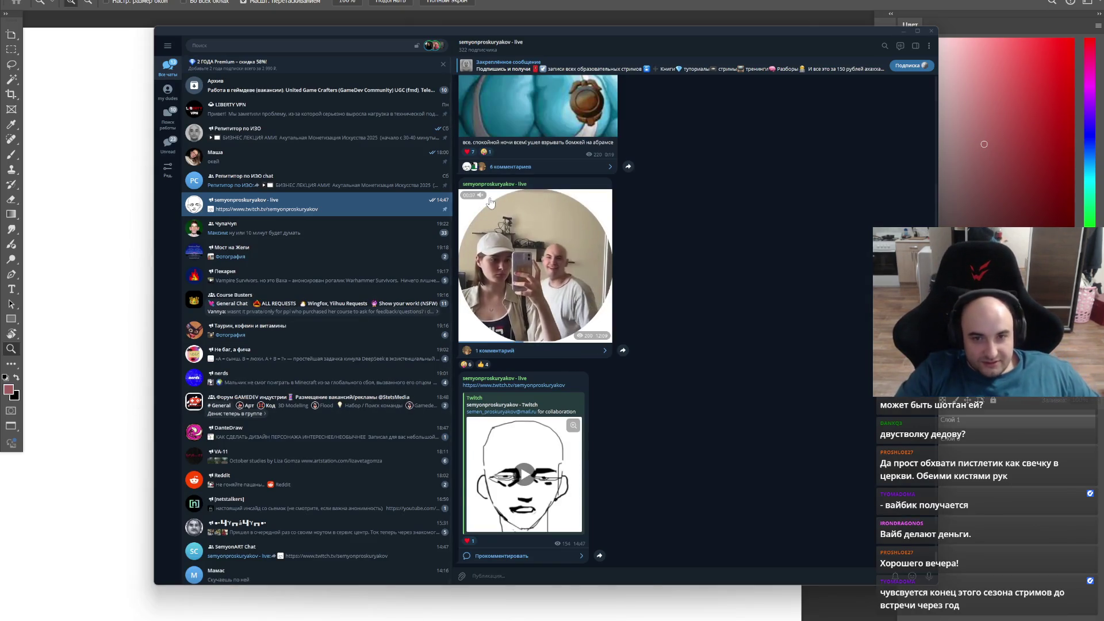
# Step: Browse the Репетитор по ИЗО channel, return to the live stream feed, and bring up File Explorer
pyautogui.click(319, 134)
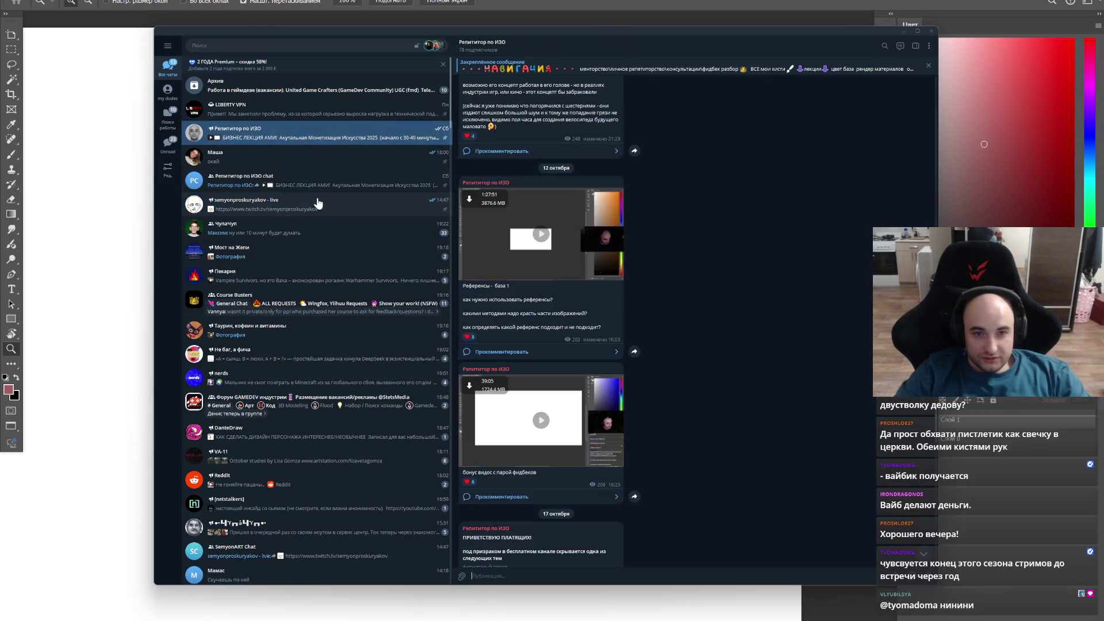
pyautogui.click(317, 211)
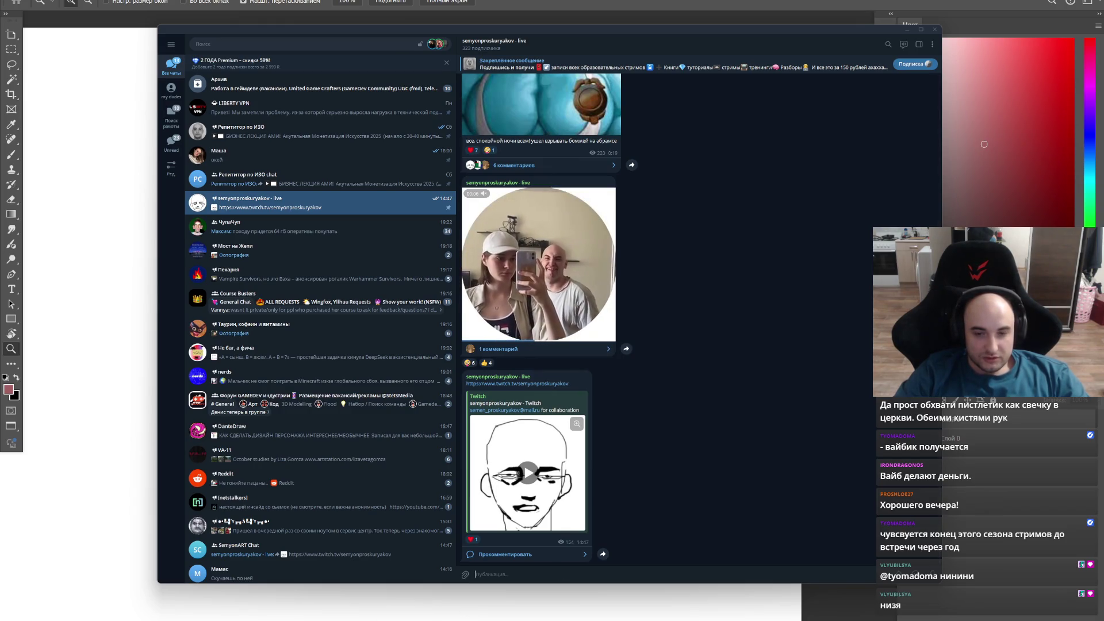
pyautogui.press('super+e')
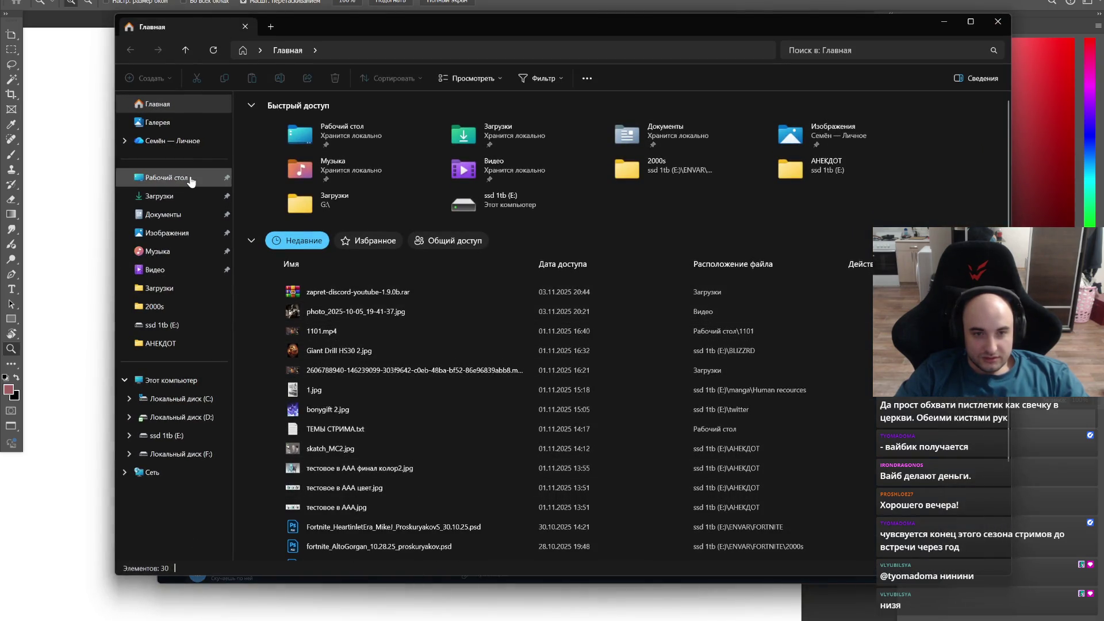
# Step: Open ТЕМЫ СТРИМА.txt from the Desktop, close Explorer and move Telegram right beside the notes
pyautogui.click(191, 178)
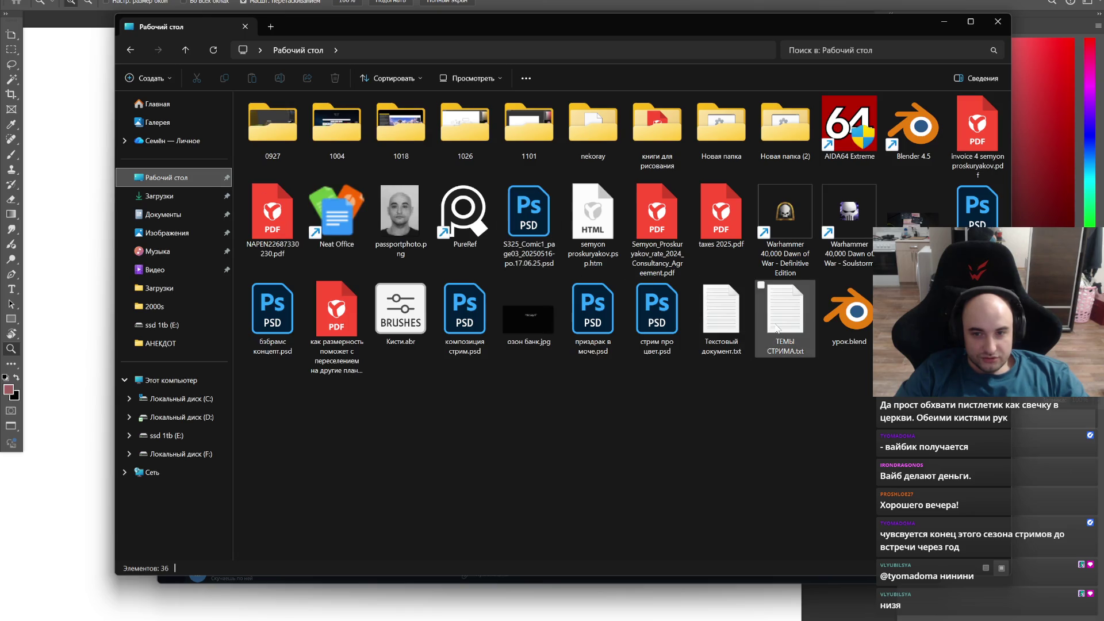
pyautogui.doubleClick(784, 315)
pyautogui.click(996, 21)
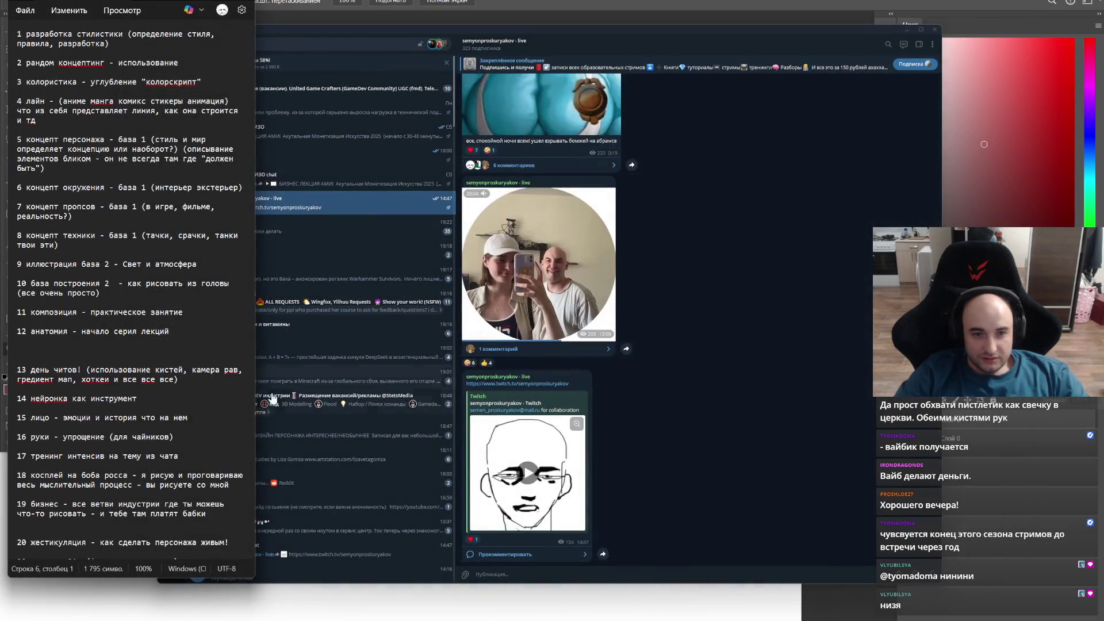
pyautogui.click(521, 194)
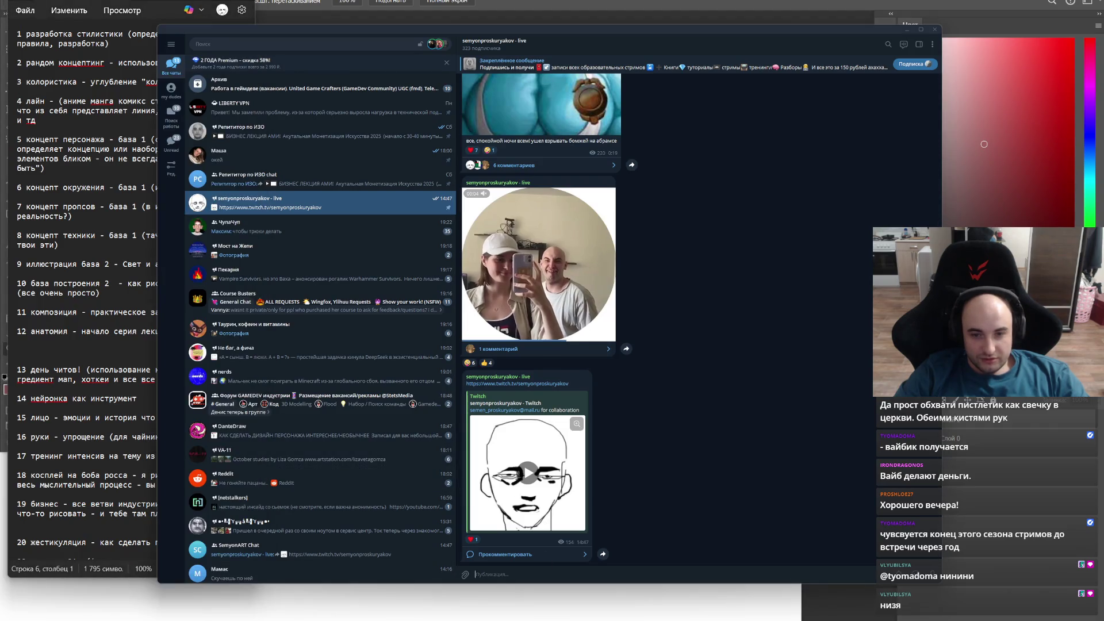
pyautogui.moveTo(582, 27); pyautogui.dragTo(683, 32)
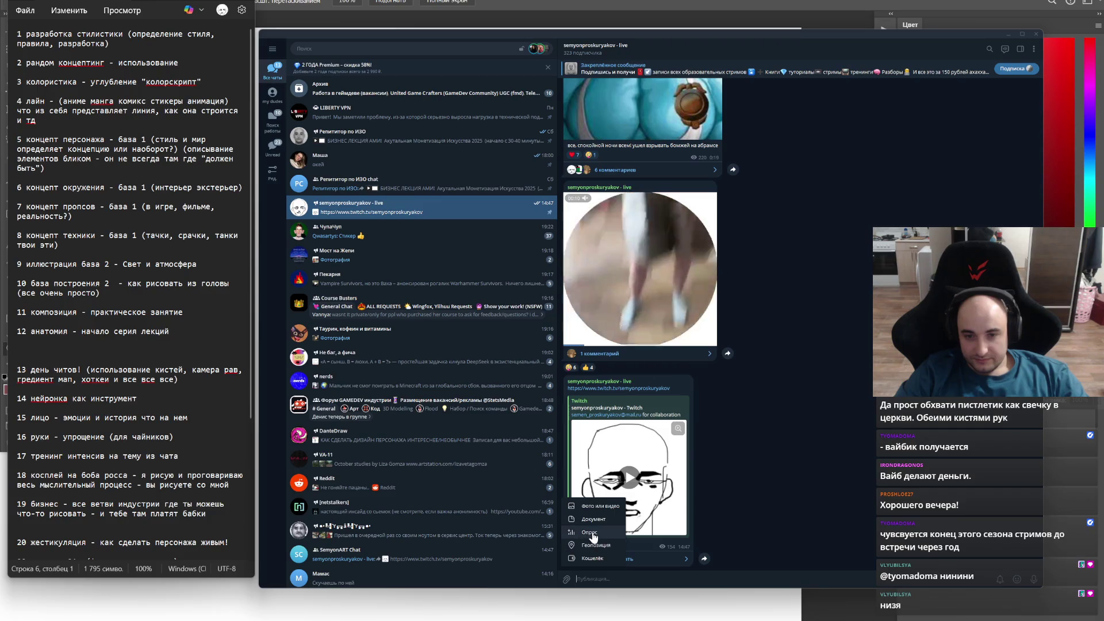
# Step: Start a new poll and paste lecture topics 1 and 2 from the notes as its first answers
pyautogui.click(591, 532)
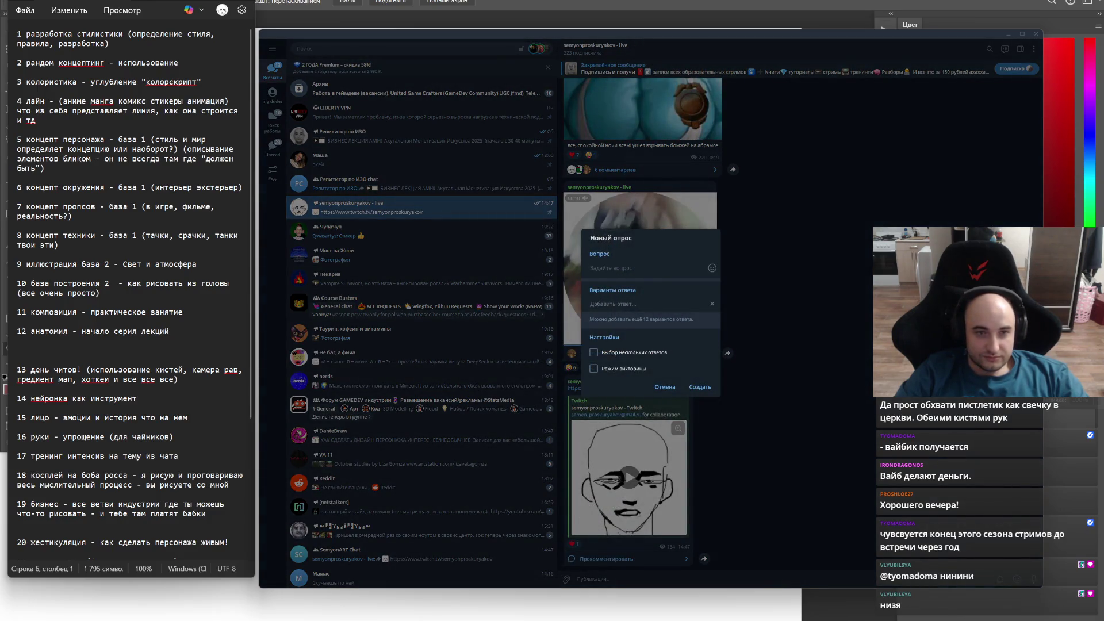
pyautogui.tripleClick(87, 44)
pyautogui.hotkey('ctrl', 'c')
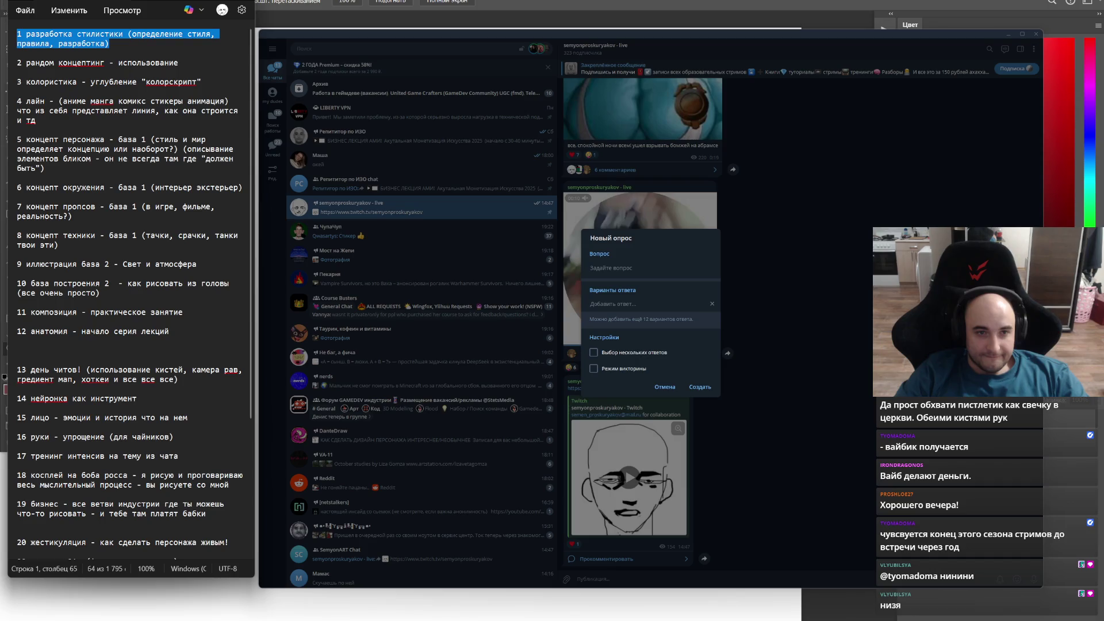
pyautogui.hotkey('alt', 'Tab')
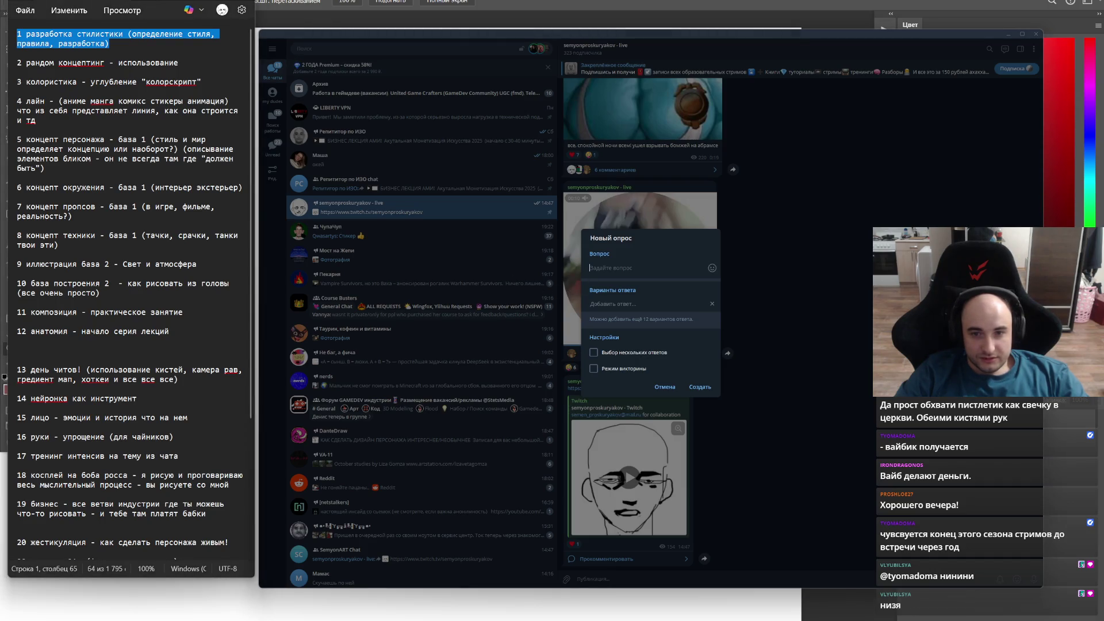
pyautogui.press('Tab')
pyautogui.hotkey('ctrl', 'v')
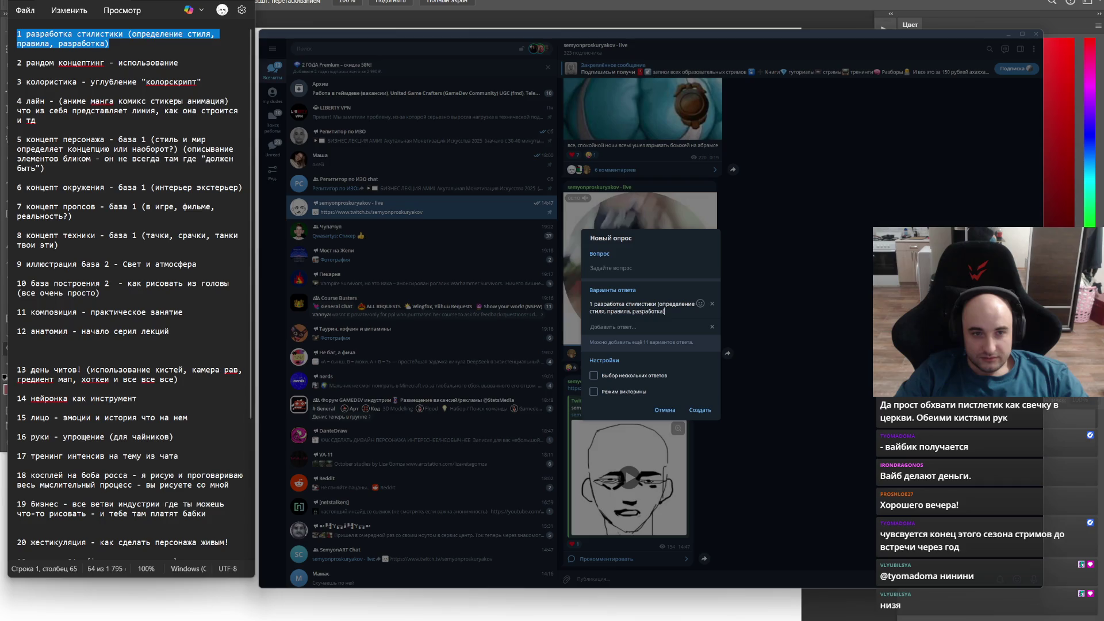
pyautogui.hotkey('alt', 'Tab')
pyautogui.press('Down')
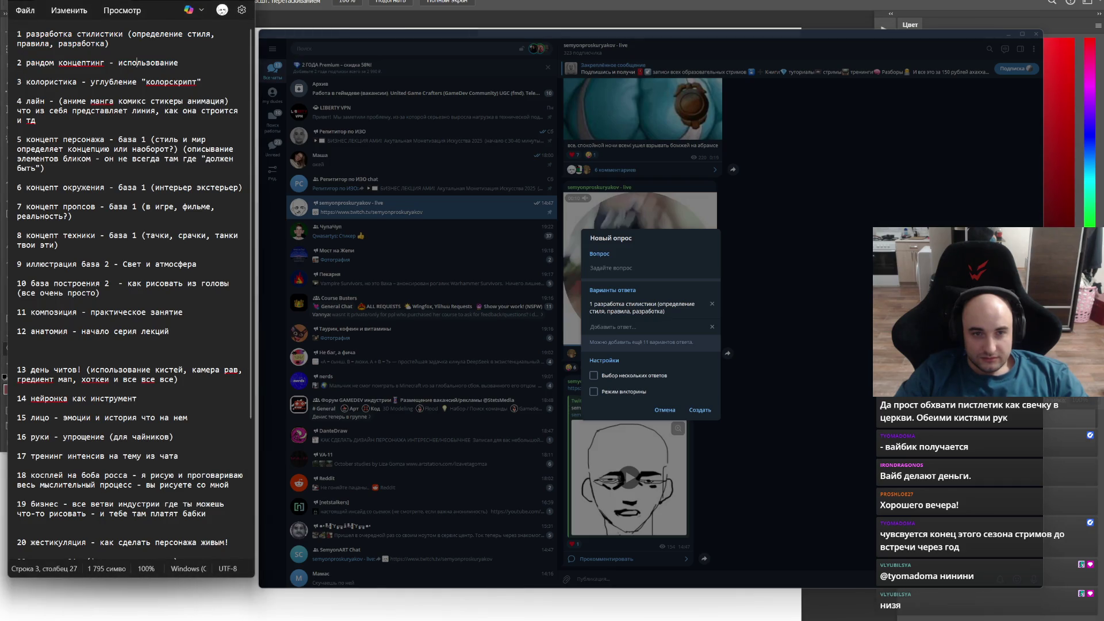
pyautogui.hotkey('shift', 'End')
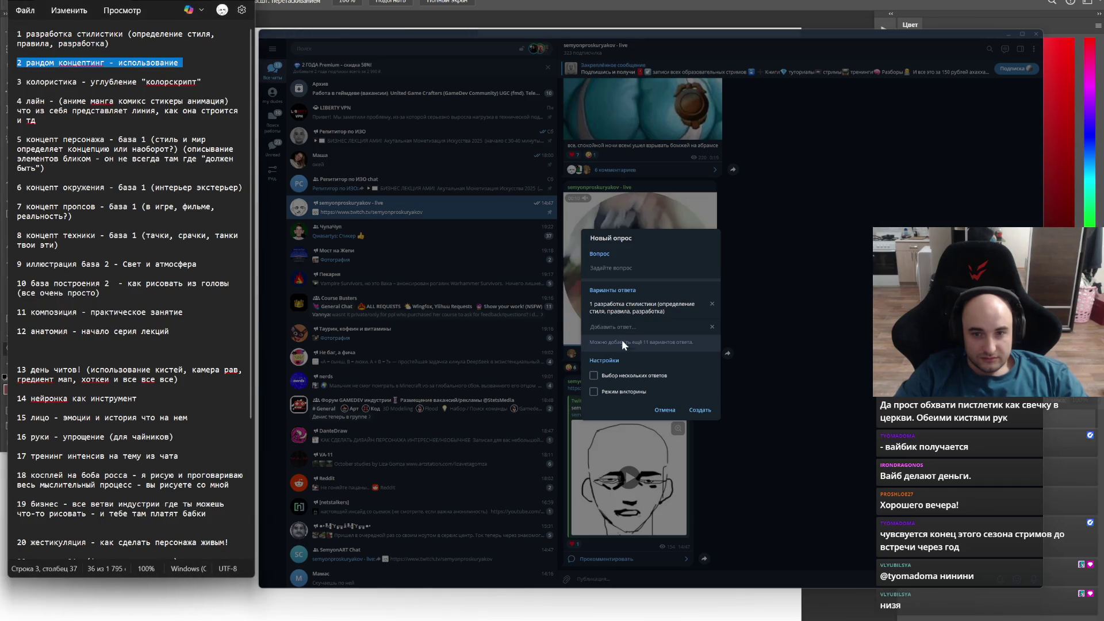
pyautogui.hotkey('ctrl', 'c')
pyautogui.hotkey('alt', 'Tab')
pyautogui.hotkey('ctrl', 'v')
# Step: Add topics 3 and 4 from the notes as the next poll answers
pyautogui.hotkey('alt', 'Tab')
pyautogui.press('Down')
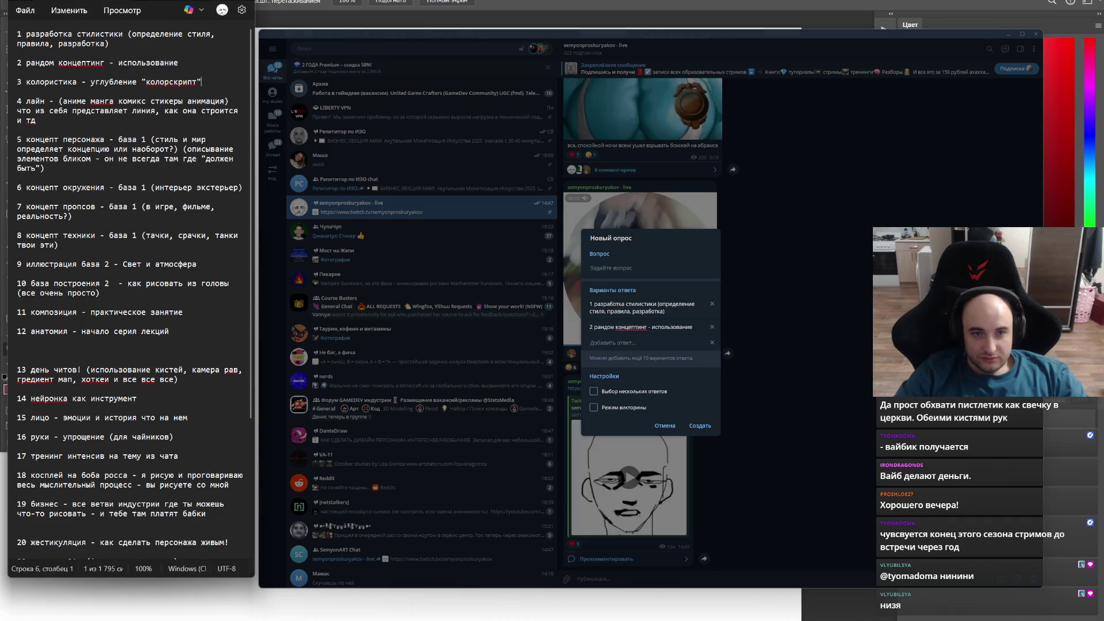
pyautogui.hotkey('shift', 'Home')
pyautogui.hotkey('ctrl', 'c')
pyautogui.hotkey('alt', 'Tab')
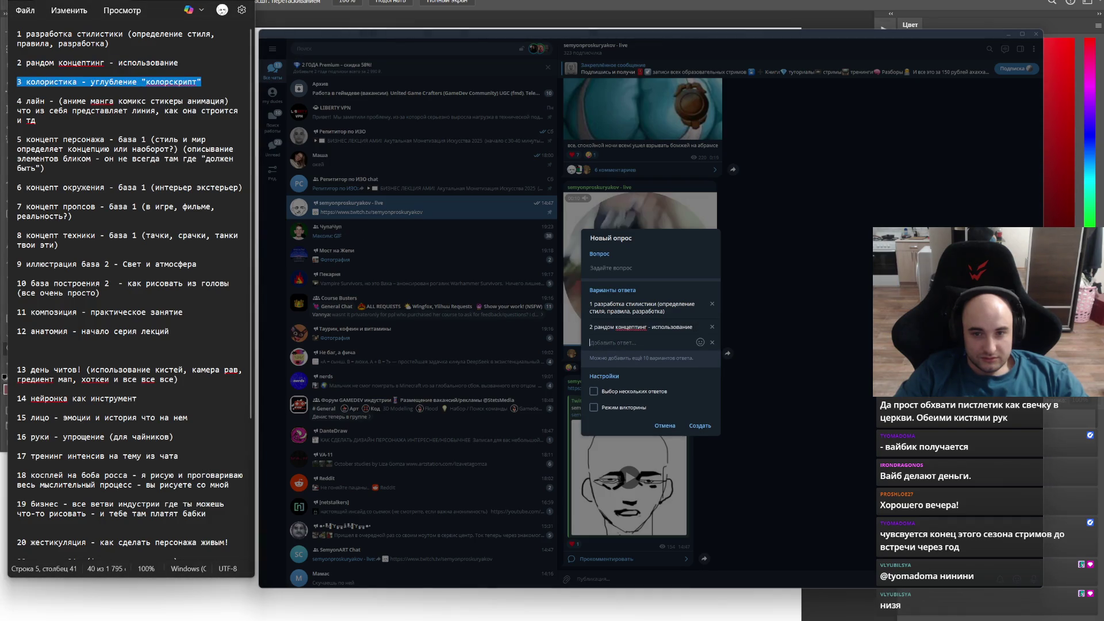
pyautogui.hotkey('ctrl', 'v')
pyautogui.hotkey('alt', 'Tab')
pyautogui.press('Down')
pyautogui.press('Home')
pyautogui.hotkey('shift', 'End')
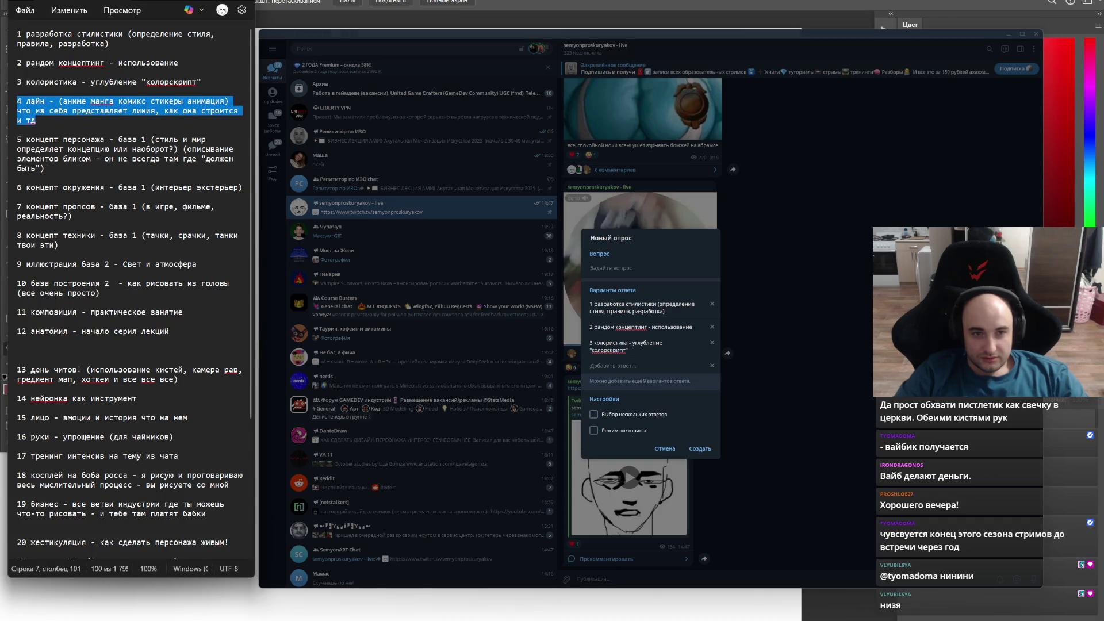
pyautogui.hotkey('ctrl', 'c')
pyautogui.hotkey('alt', 'Tab')
pyautogui.hotkey('ctrl', 'v')
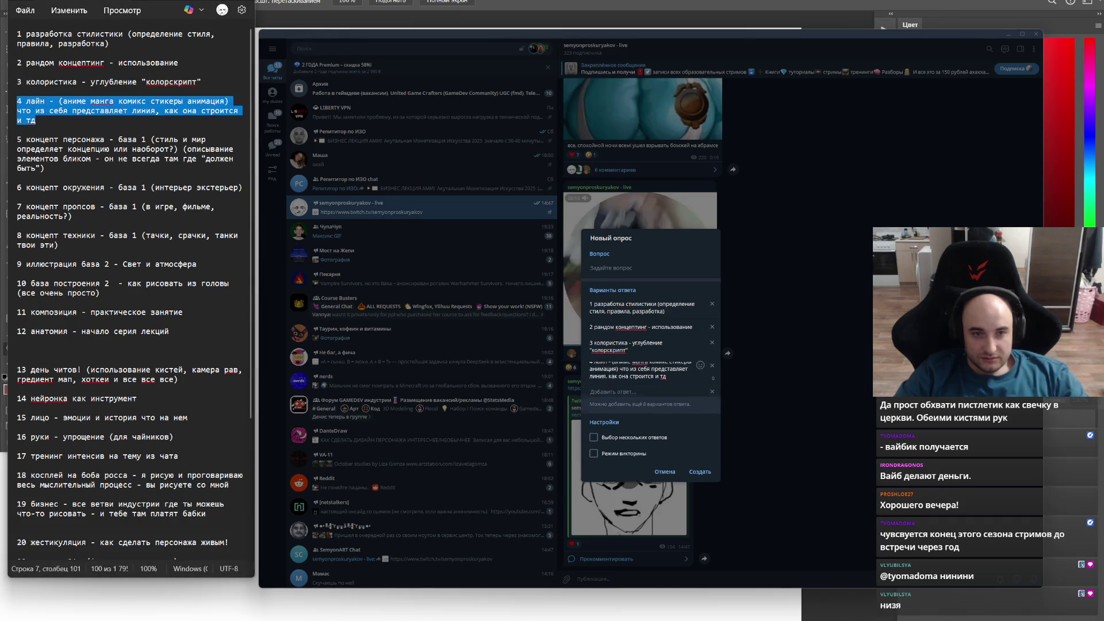
# Step: Add topics 5 and 6 as answers, trimming the extra trailing phrase from the fifth answer
pyautogui.hotkey('alt', 'Tab')
pyautogui.press('Down')
pyautogui.press('Down')
pyautogui.press('Home')
pyautogui.hotkey('shift', 'End')
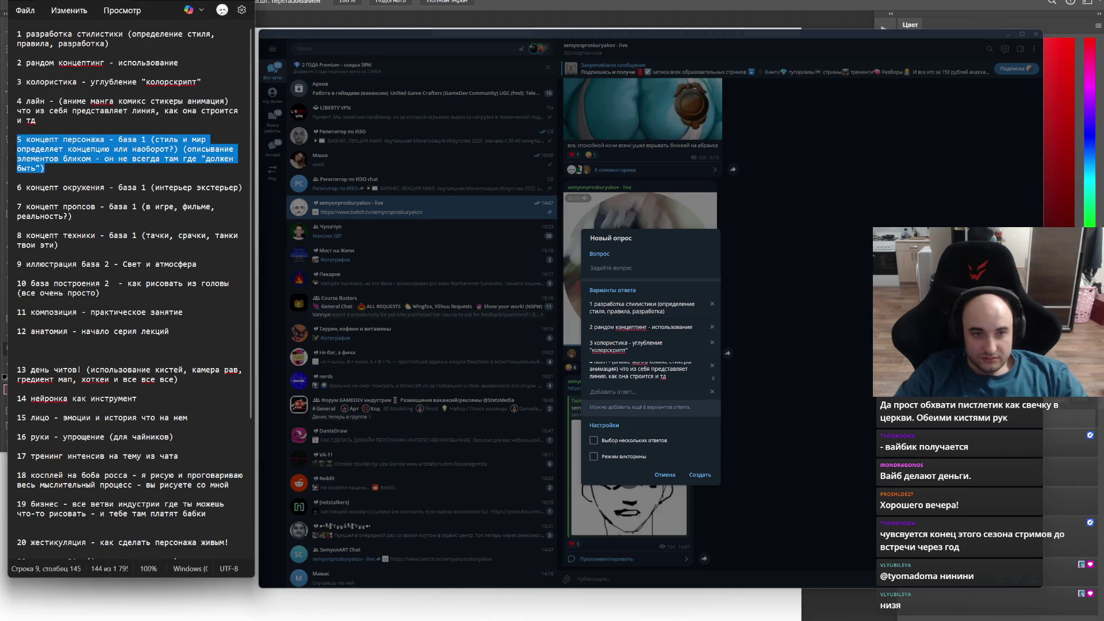
pyautogui.hotkey('ctrl', 'c')
pyautogui.hotkey('alt', 'Tab')
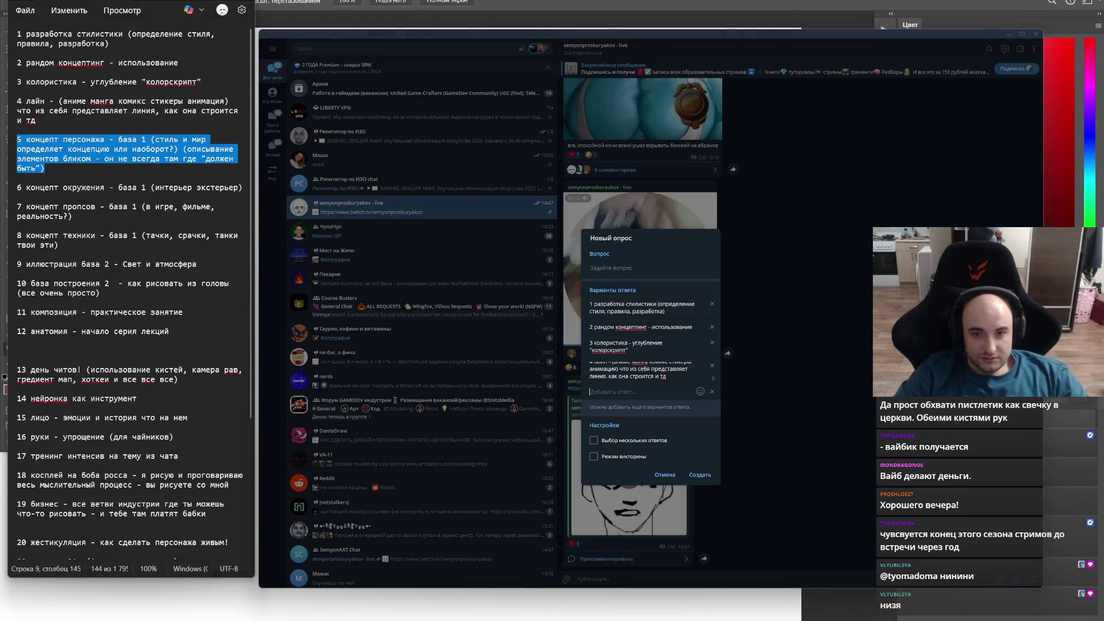
pyautogui.hotkey('ctrl', 'v')
pyautogui.hotkey('alt', 'Tab')
pyautogui.press('Down')
pyautogui.press('Down')
pyautogui.press('Down')
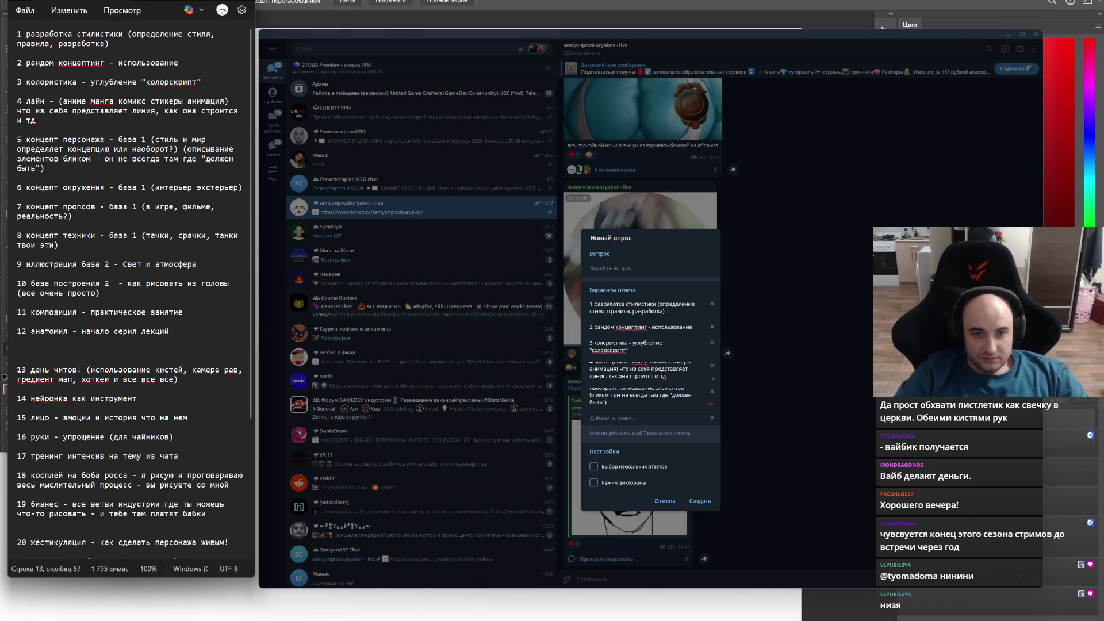
pyautogui.press('Up')
pyautogui.press('Up')
pyautogui.hotkey('ctrl', 'shift', 'Left')
pyautogui.hotkey('ctrl', 'shift', 'Left')
pyautogui.hotkey('ctrl', 'shift', 'Left')
pyautogui.hotkey('ctrl', 'shift', 'Left')
pyautogui.hotkey('ctrl', 'shift', 'Left')
pyautogui.hotkey('ctrl', 'shift', 'Left')
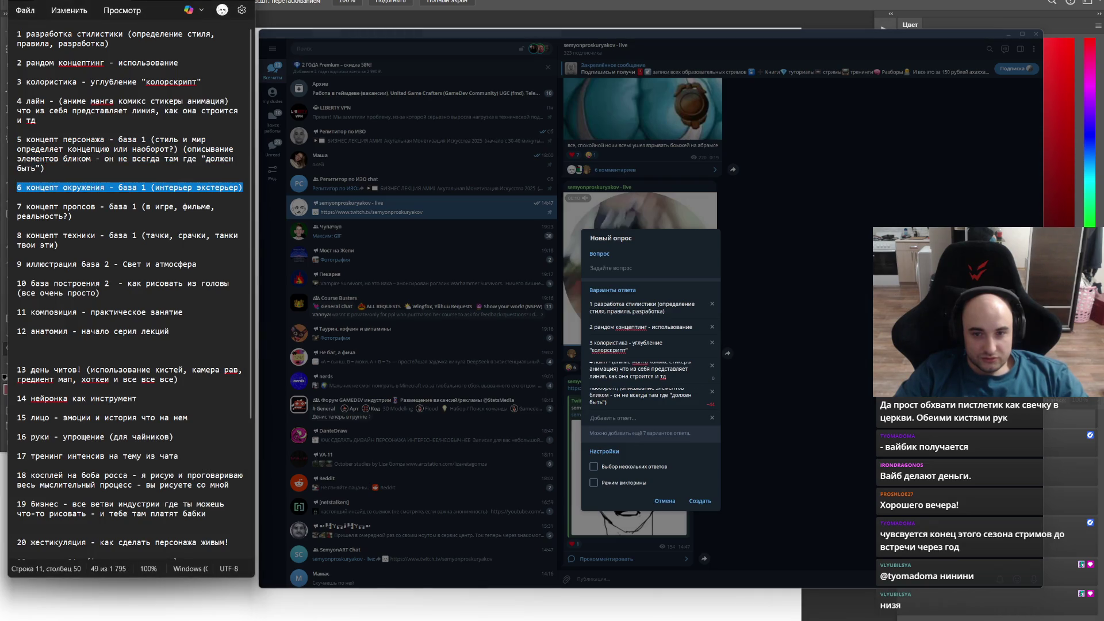
pyautogui.hotkey('ctrl', 'c')
pyautogui.hotkey('alt', 'Tab')
pyautogui.hotkey('ctrl', 'v')
pyautogui.hotkey('alt', 'Tab')
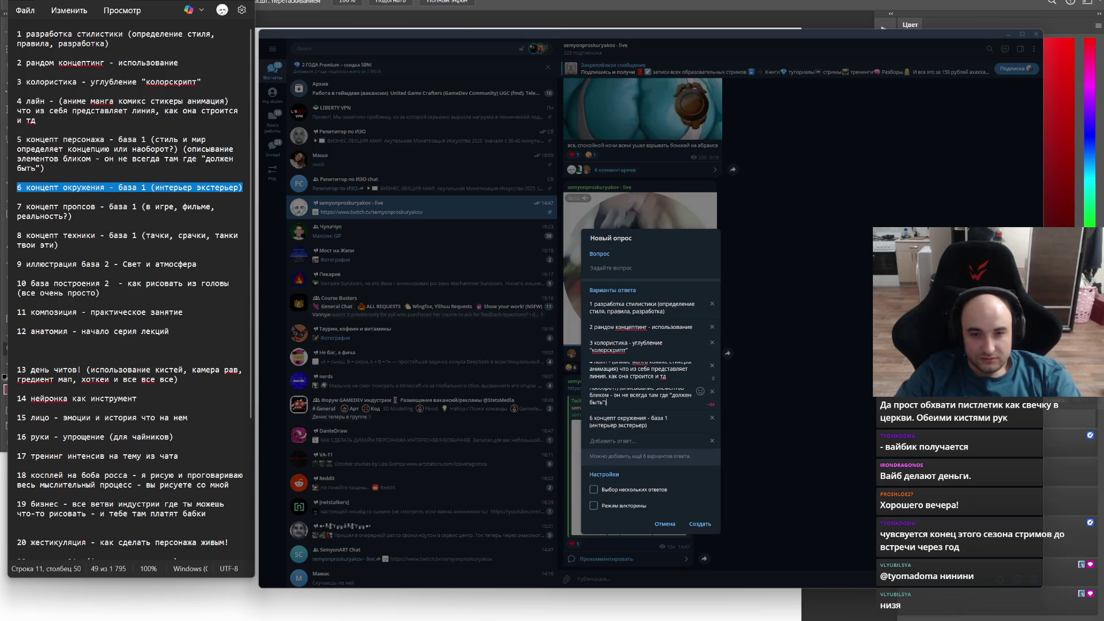
pyautogui.hotkey('ctrl', 'shift', 'Left')
pyautogui.hotkey('ctrl', 'shift', 'Left')
pyautogui.hotkey('ctrl', 'shift', 'Left')
pyautogui.press('BackSpace')
pyautogui.press('BackSpace')
pyautogui.press('BackSpace')
pyautogui.press('BackSpace')
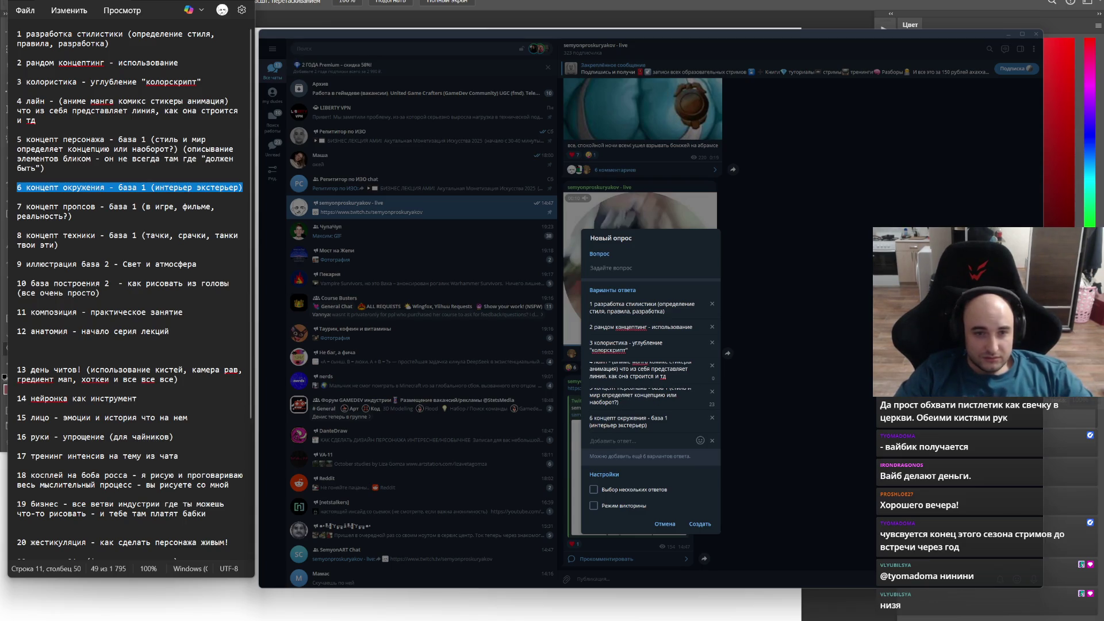
# Step: Add topics 7, 8 and 9 from the notes as poll answers
pyautogui.click(155, 206)
pyautogui.tripleClick(44, 216)
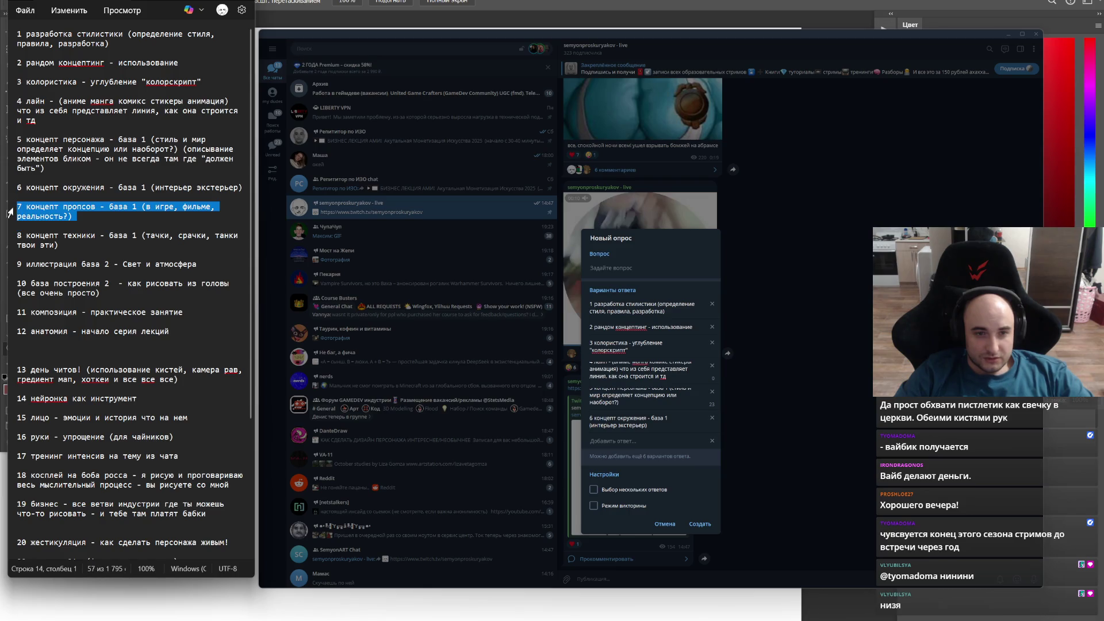
pyautogui.hotkey('ctrl', 'v')
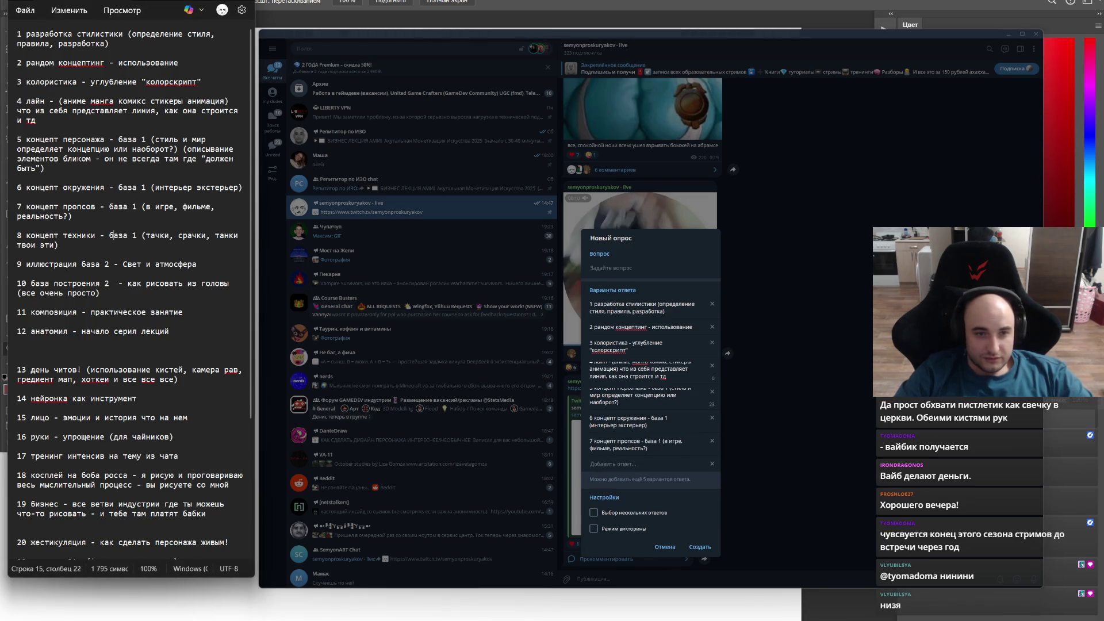
pyautogui.tripleClick(48, 240)
pyautogui.hotkey('ctrl', 'c')
pyautogui.hotkey('alt', 'Tab')
pyautogui.hotkey('ctrl', 'v')
pyautogui.click(17, 272)
pyautogui.moveTo(197, 264); pyautogui.dragTo(57, 265)
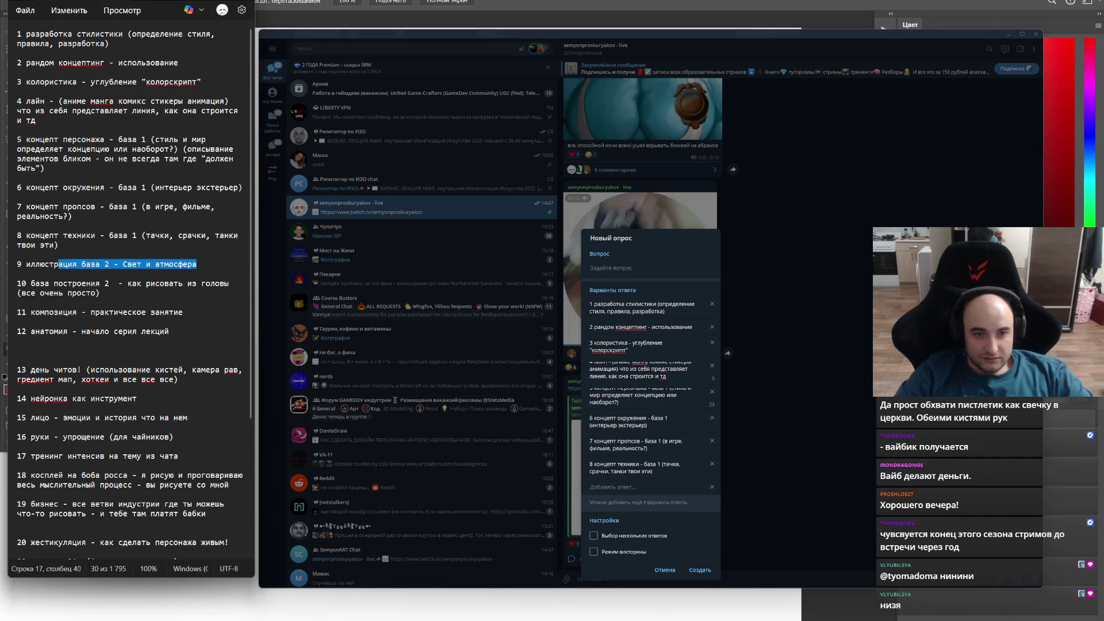
pyautogui.hotkey('ctrl', 'c')
pyautogui.hotkey('alt', 'Tab')
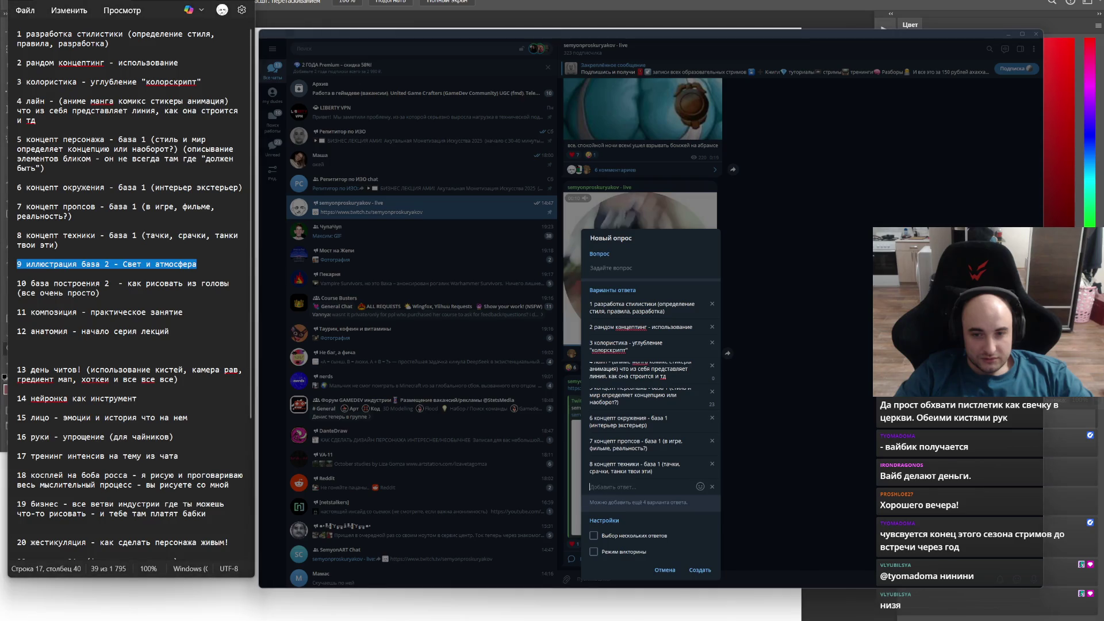
pyautogui.hotkey('ctrl', 'v')
# Step: Add topics 10 and 11 (композиция - практическое занятие) as the last poll answers
pyautogui.click(100, 294)
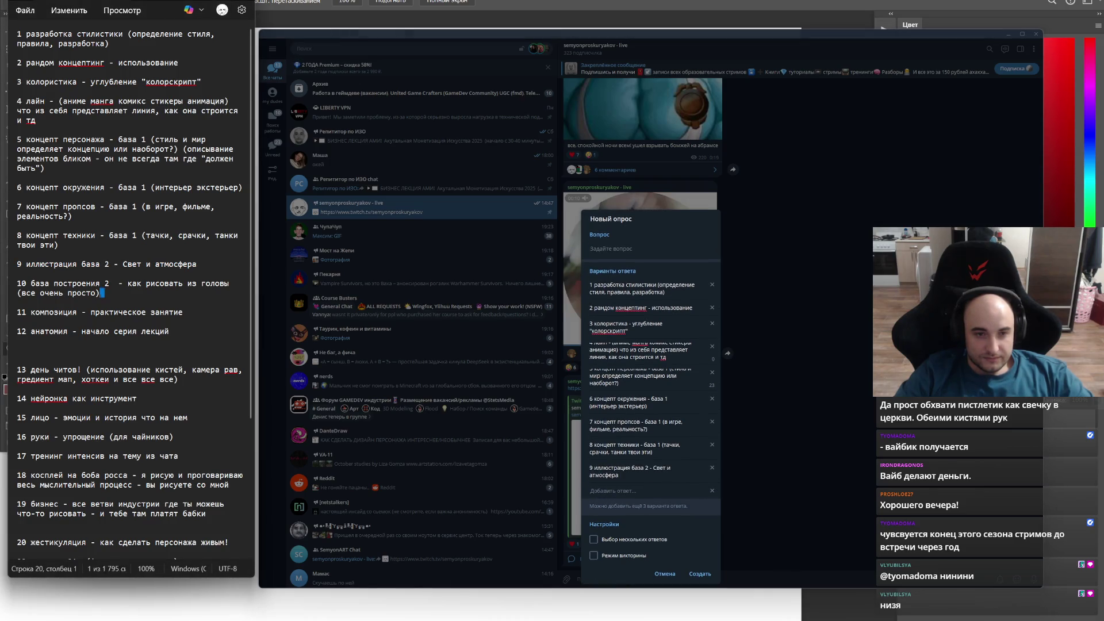
pyautogui.moveTo(98, 293); pyautogui.dragTo(30, 283)
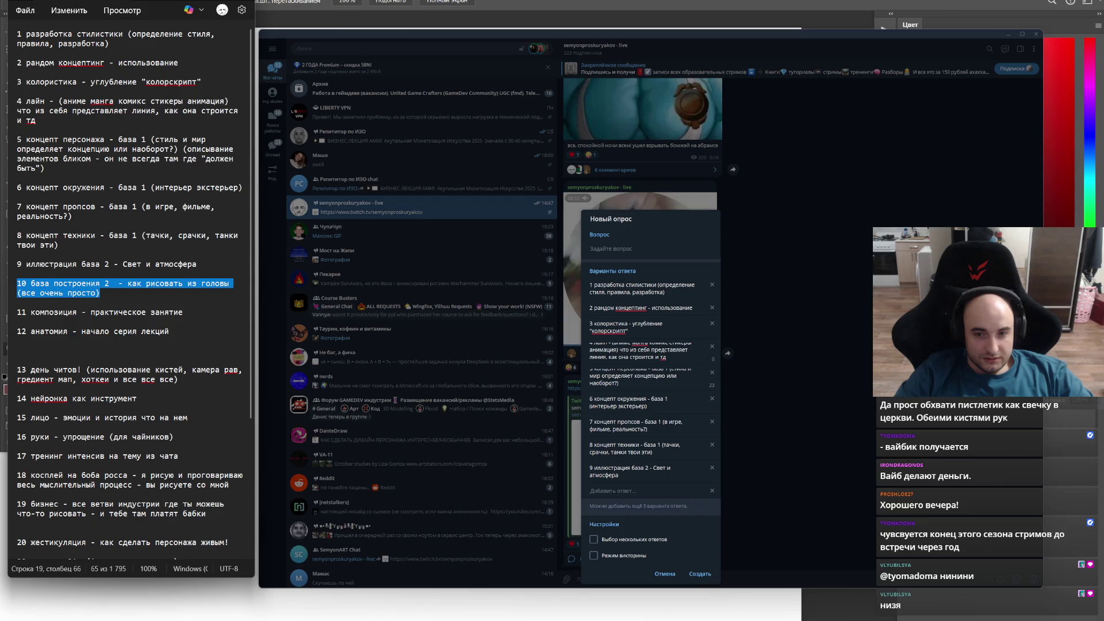
pyautogui.hotkey('ctrl', 'c')
pyautogui.hotkey('alt', 'Tab')
pyautogui.hotkey('ctrl', 'v')
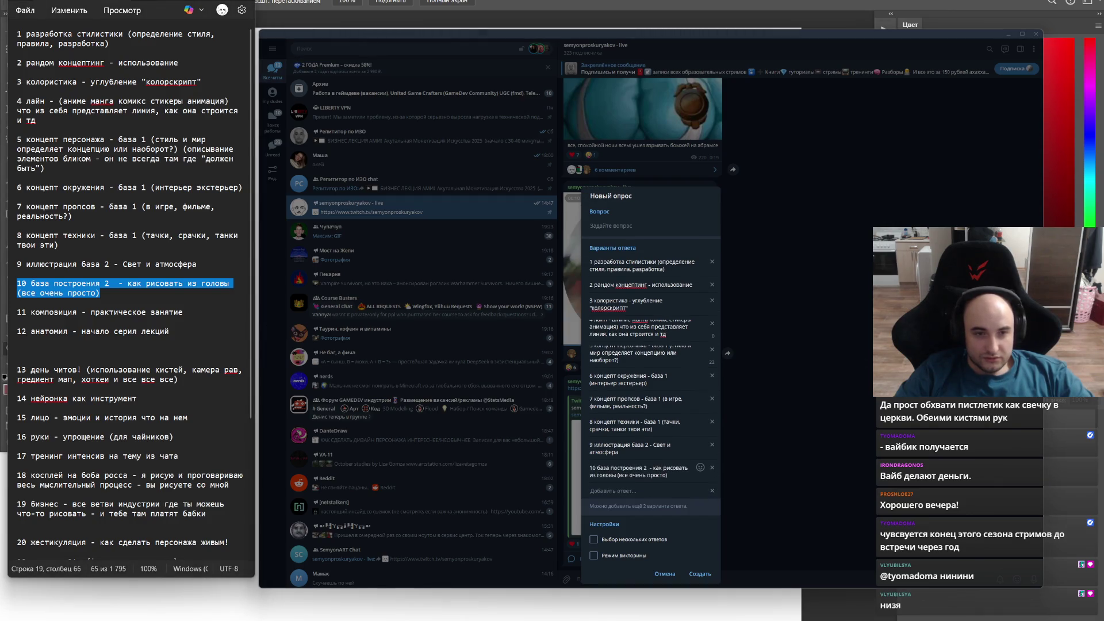
pyautogui.click(105, 283)
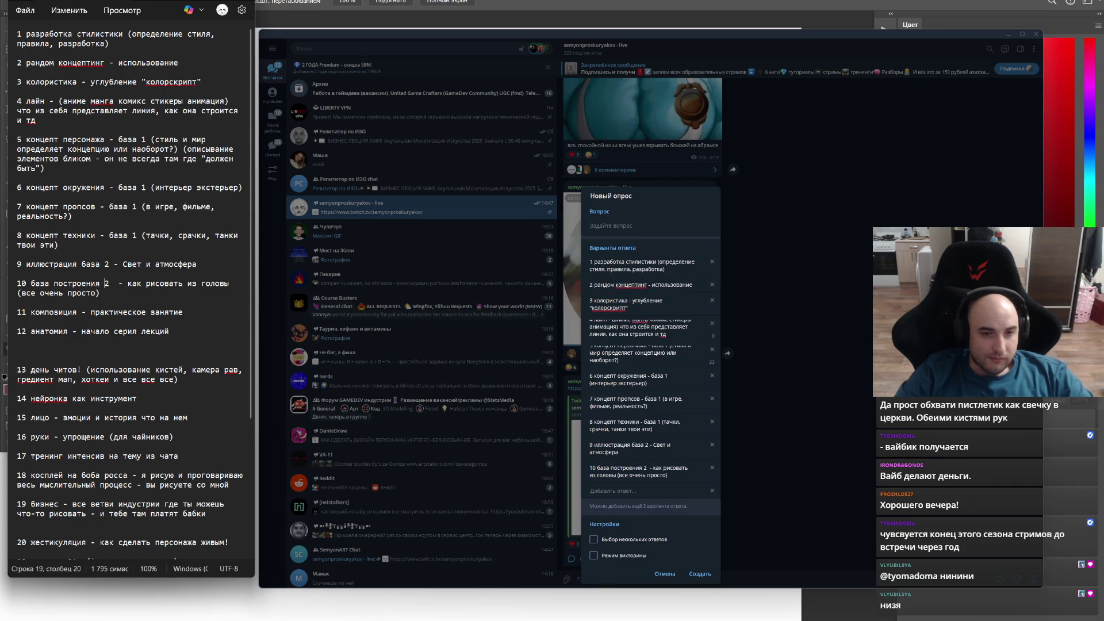
pyautogui.doubleClick(161, 313)
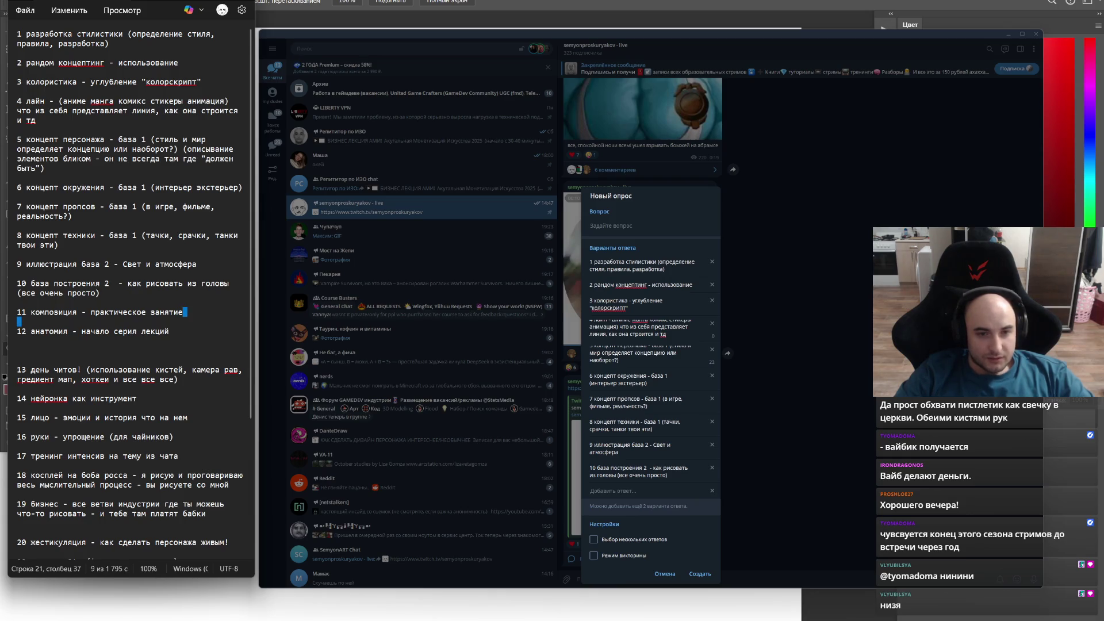
pyautogui.tripleClick(19, 315)
pyautogui.click(609, 490)
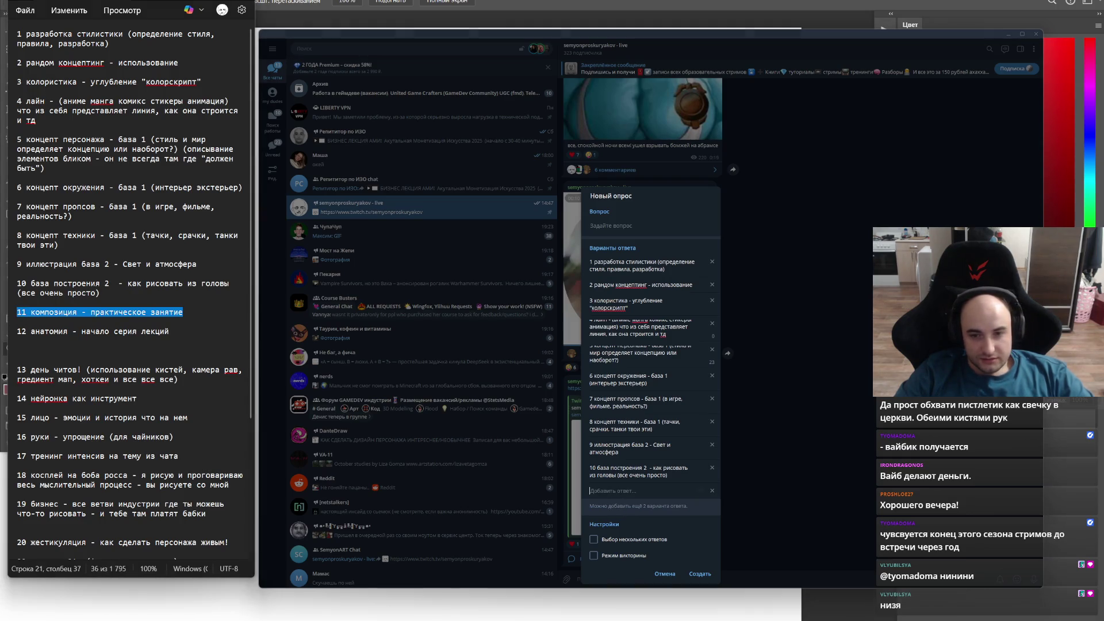
pyautogui.hotkey('ctrl', 'v')
pyautogui.moveTo(26, 331); pyautogui.dragTo(170, 331)
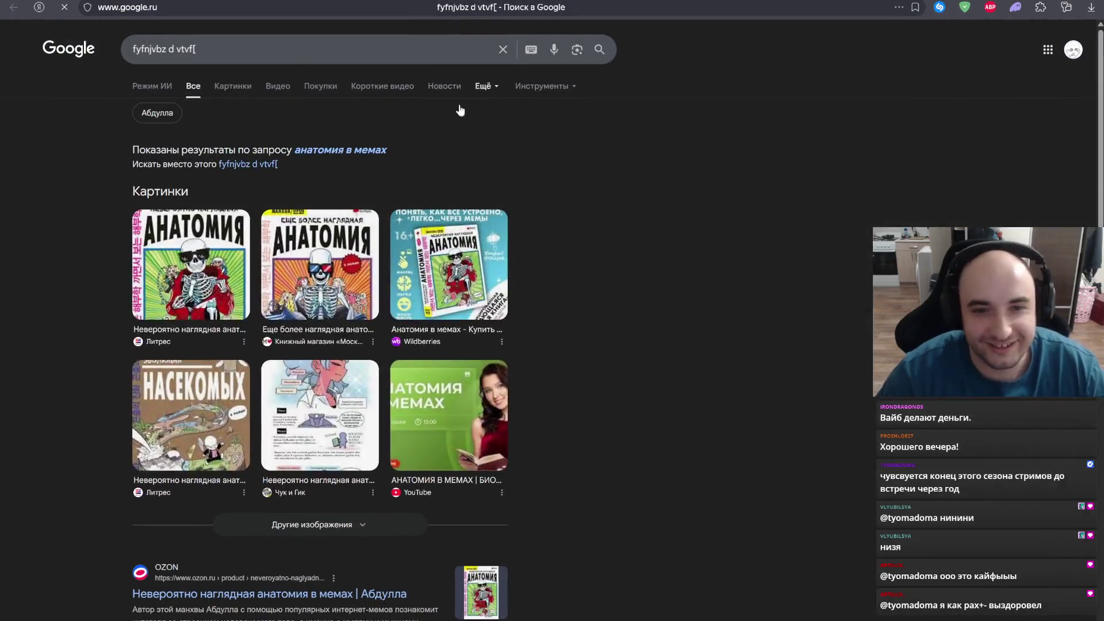
# Step: Search Google for 'невероятно наглядная анатомия в мемах pdf' from the suggested query
pyautogui.click(190, 267)
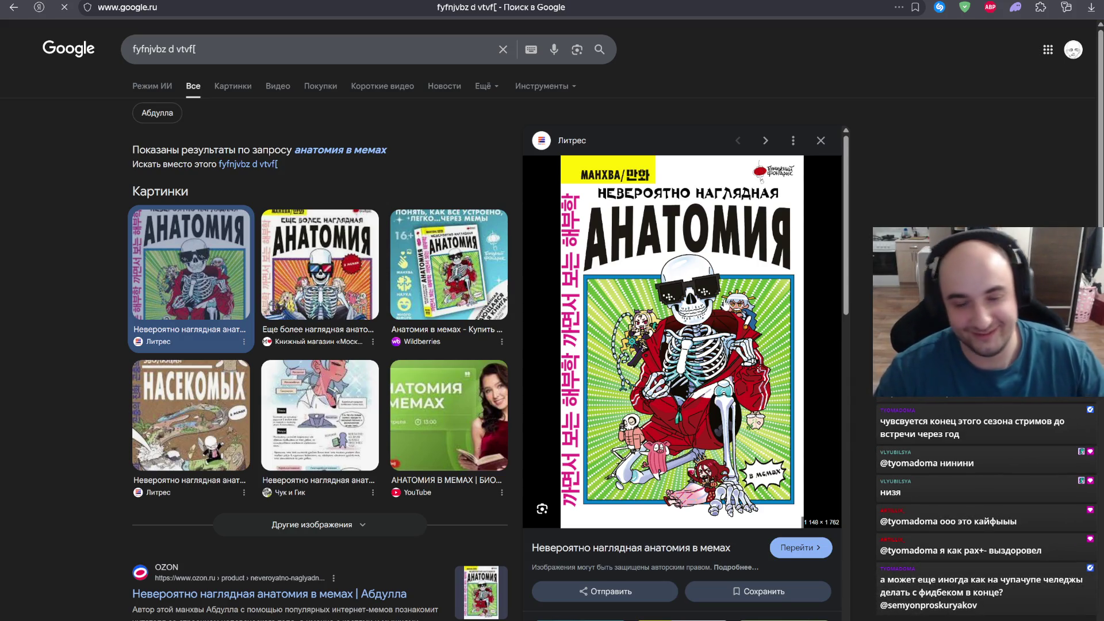
pyautogui.click(340, 150)
pyautogui.hotkey('ctrl', 'a')
pyautogui.write('fyfnjvbz d vtvf[')
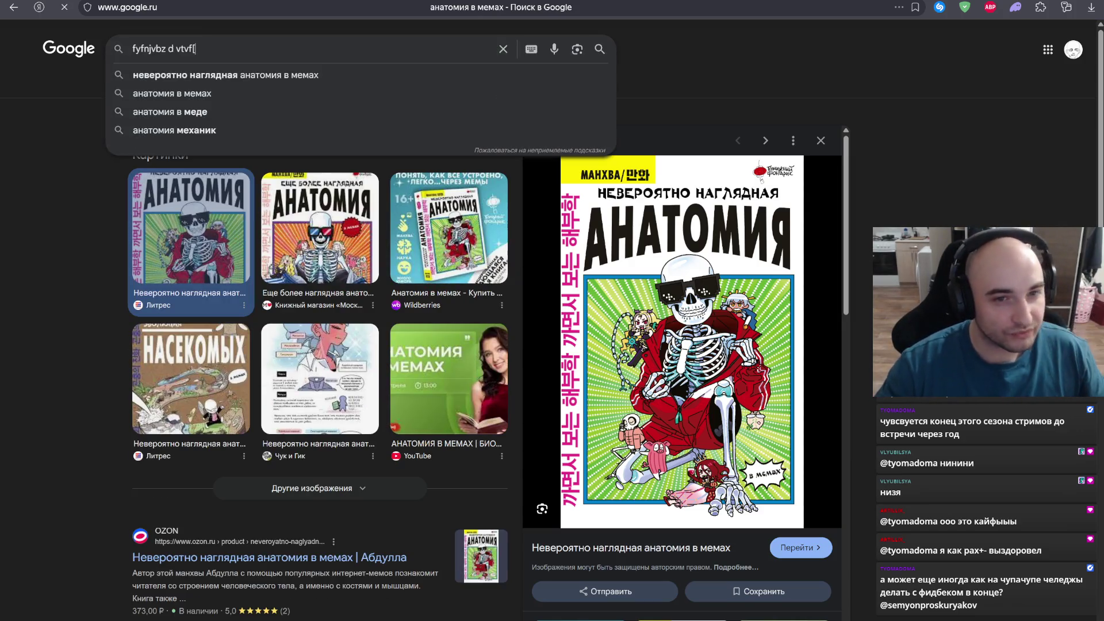
pyautogui.click(297, 78)
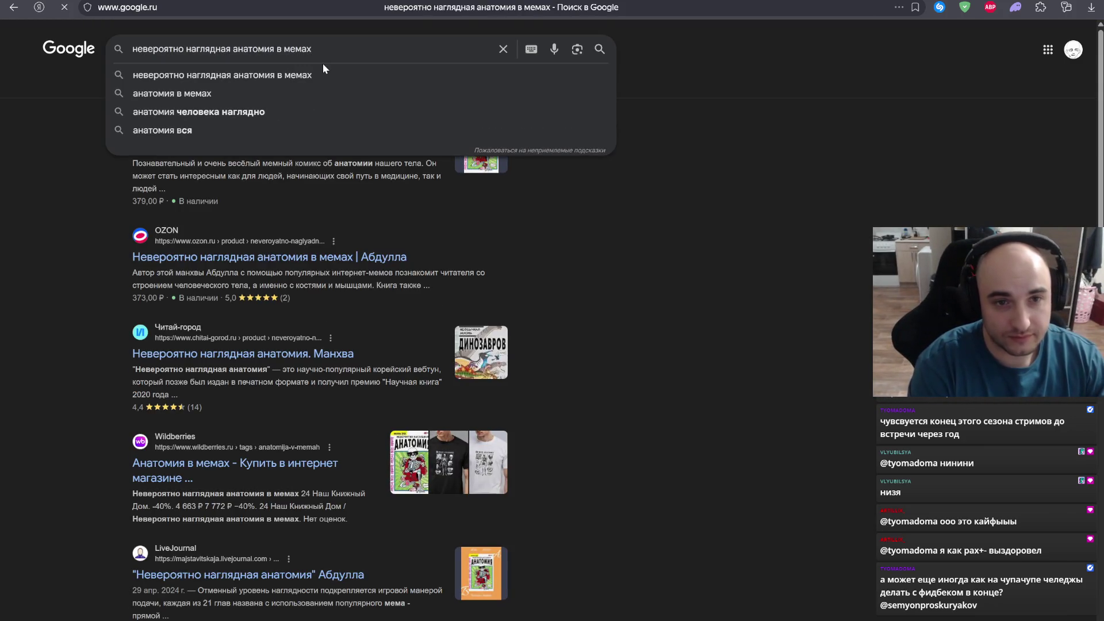
pyautogui.write(' pd')
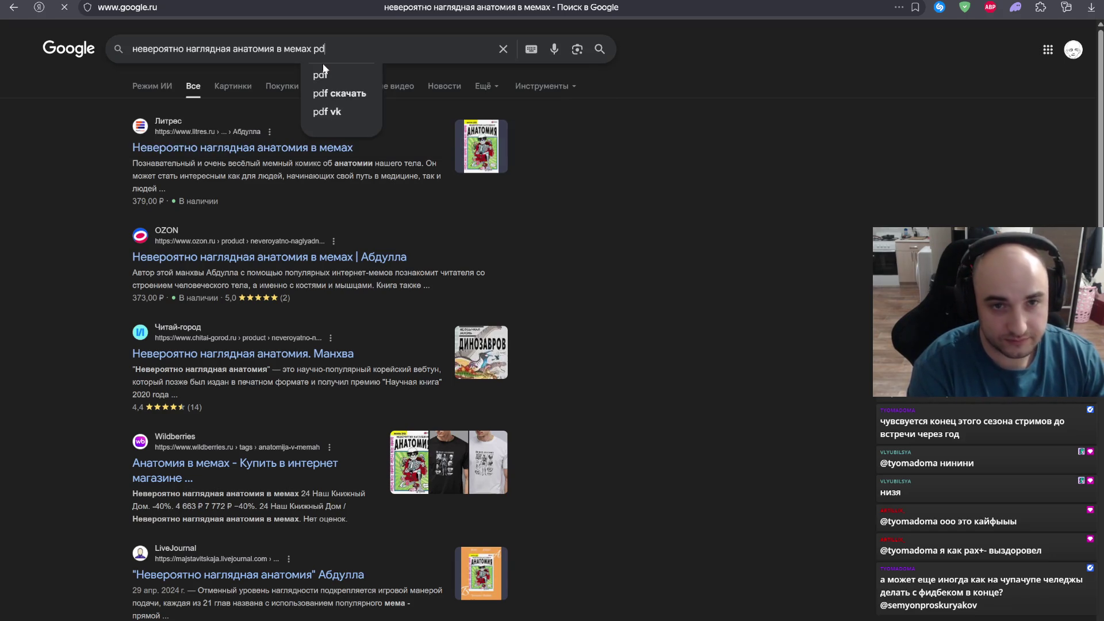
pyautogui.write('f')
pyautogui.press('Return')
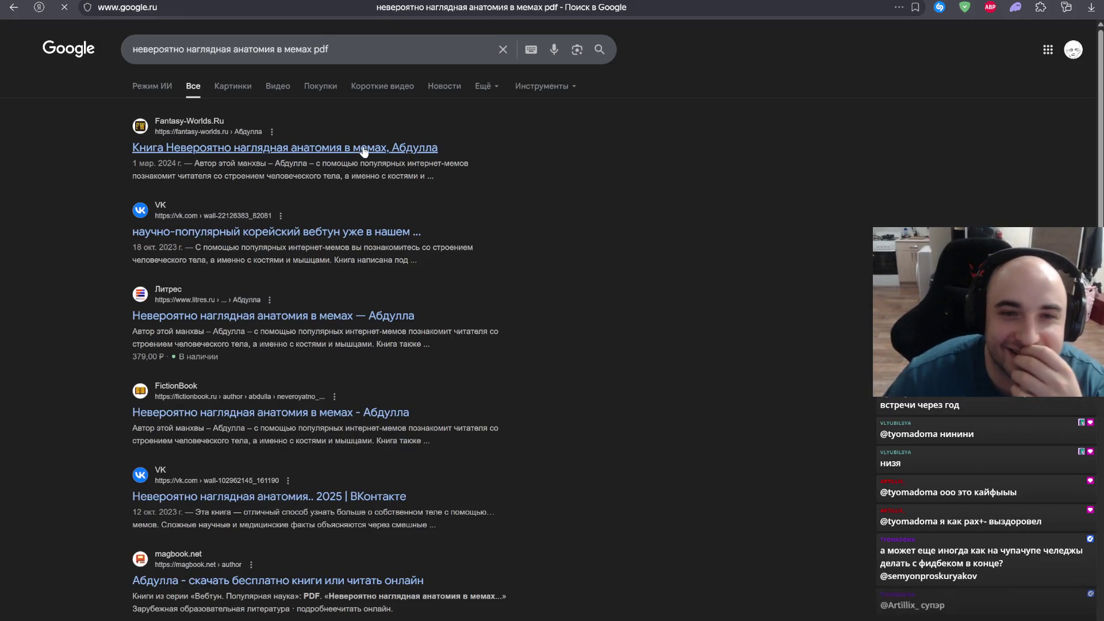
pyautogui.click(328, 238)
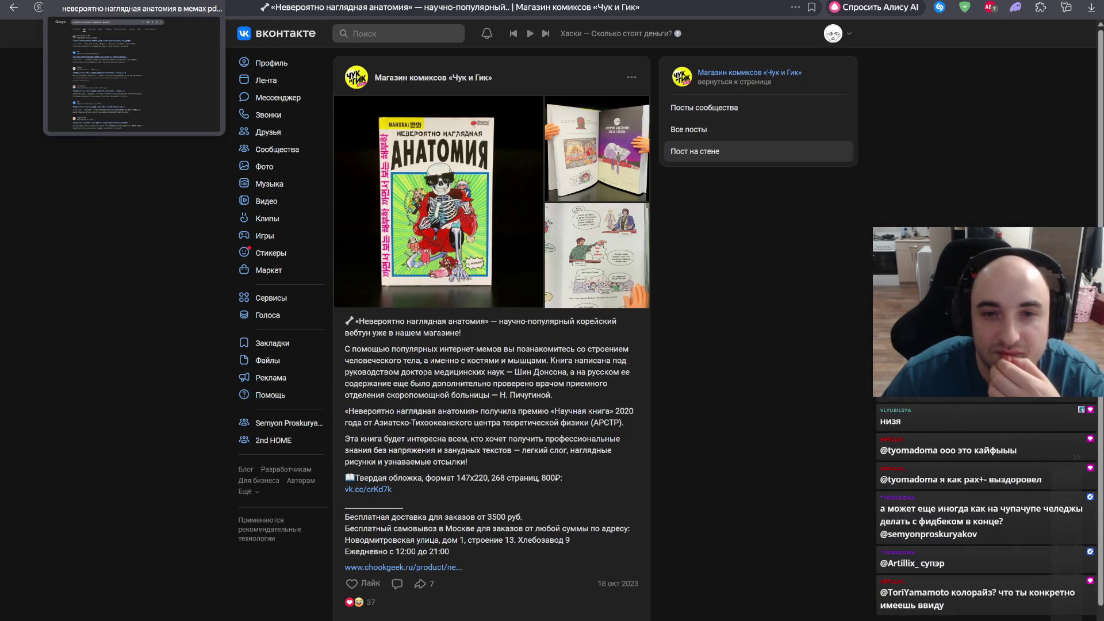
pyautogui.scroll(-1, 440, 516)
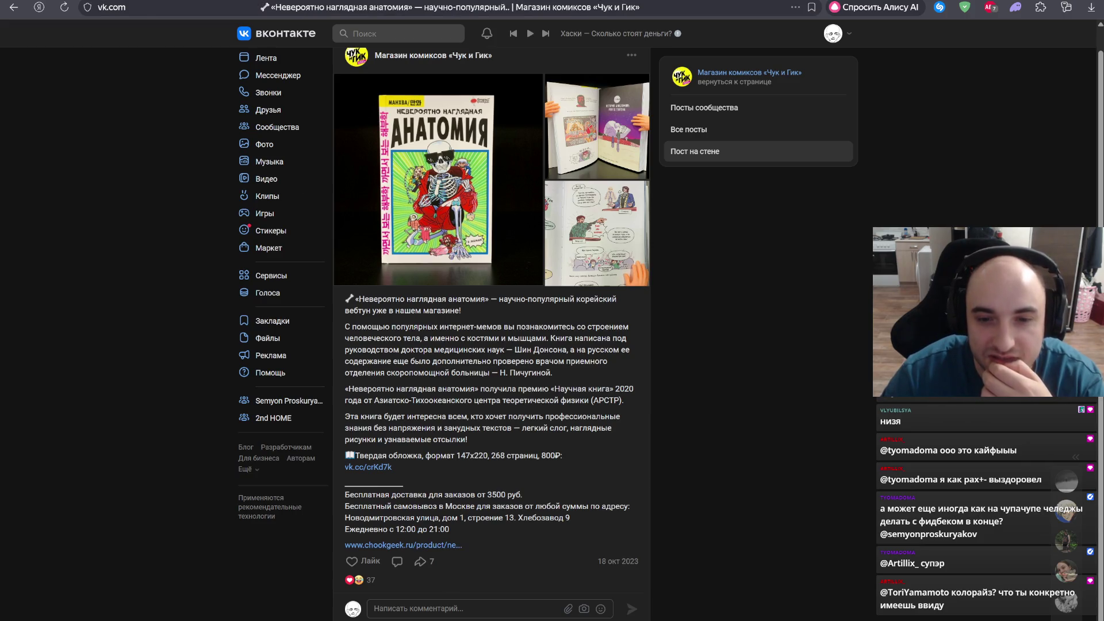
pyautogui.hotkey('alt', 'Left')
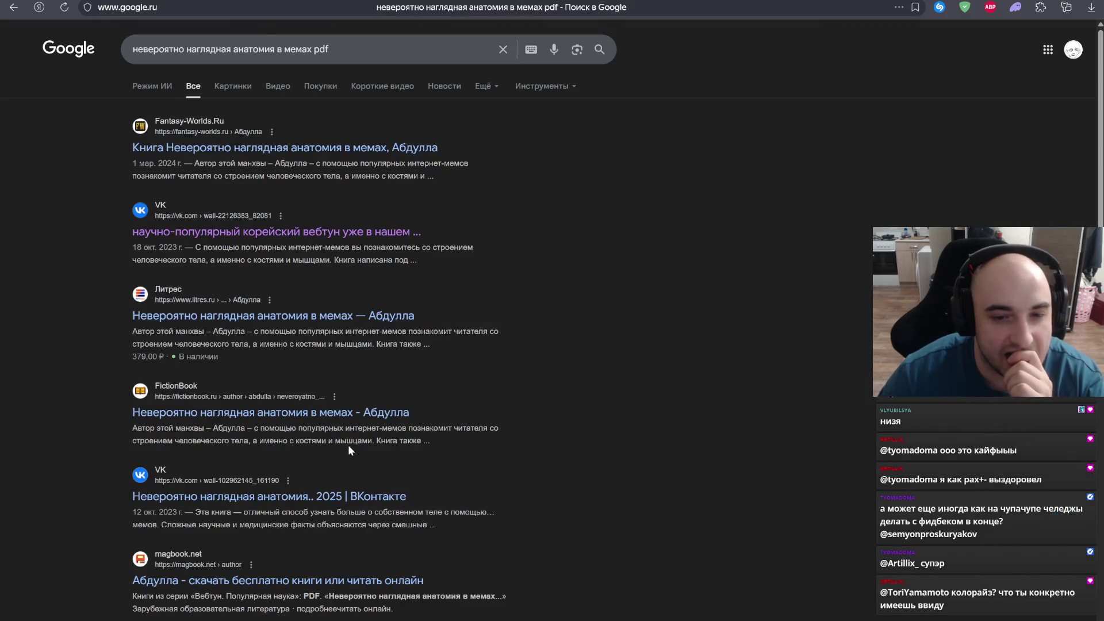
pyautogui.scroll(-2, 459, 452)
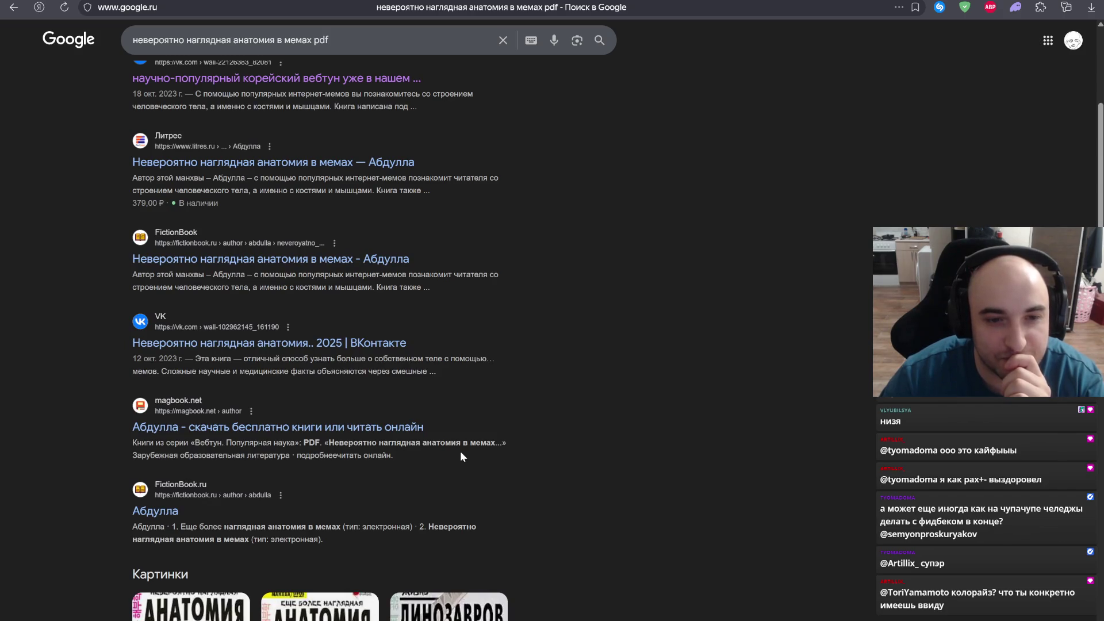
pyautogui.scroll(-4, 459, 451)
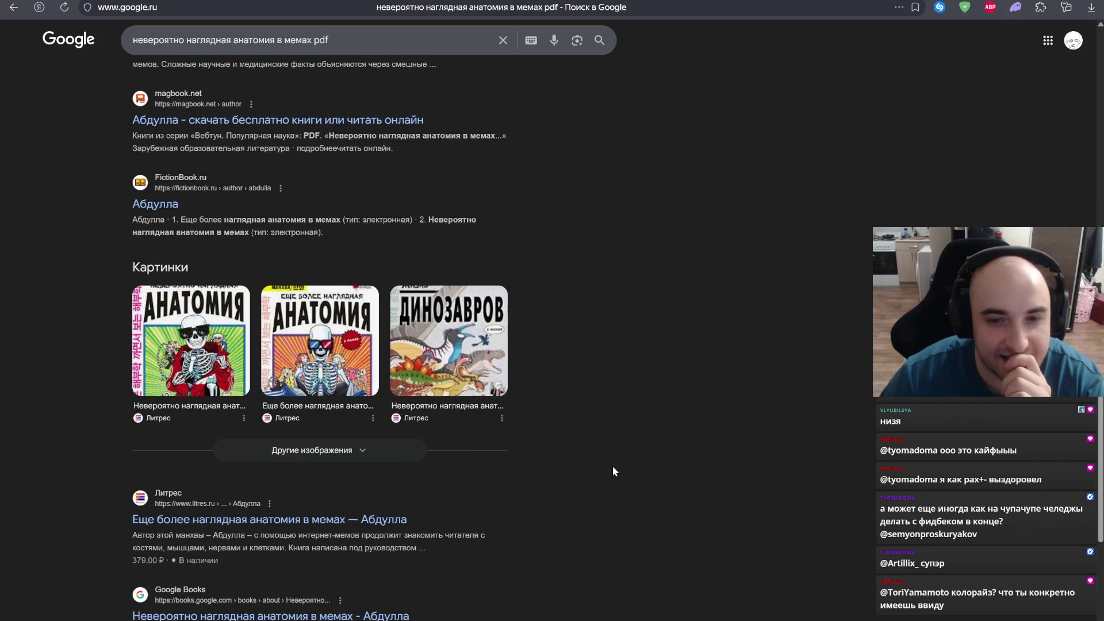
pyautogui.scroll(2, 613, 471)
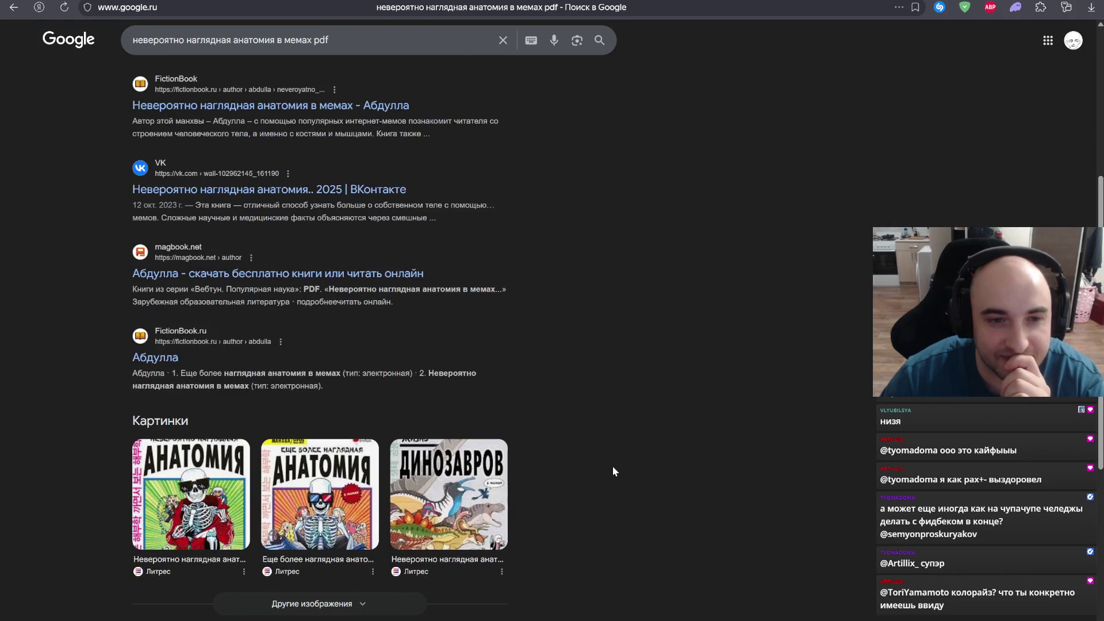
pyautogui.scroll(4, 613, 472)
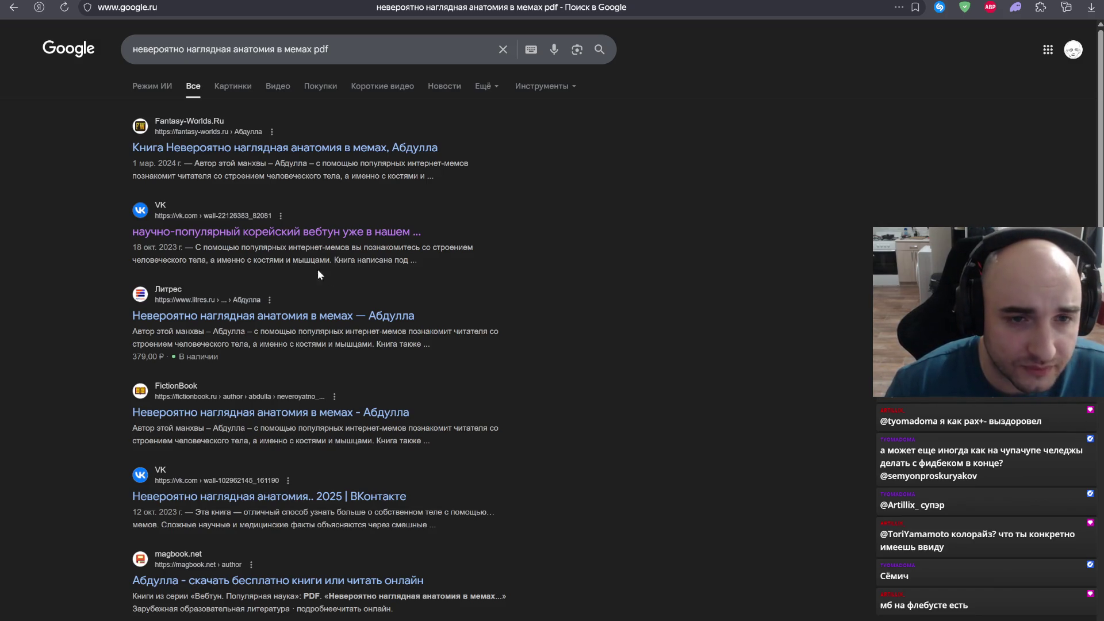
pyautogui.click(231, 87)
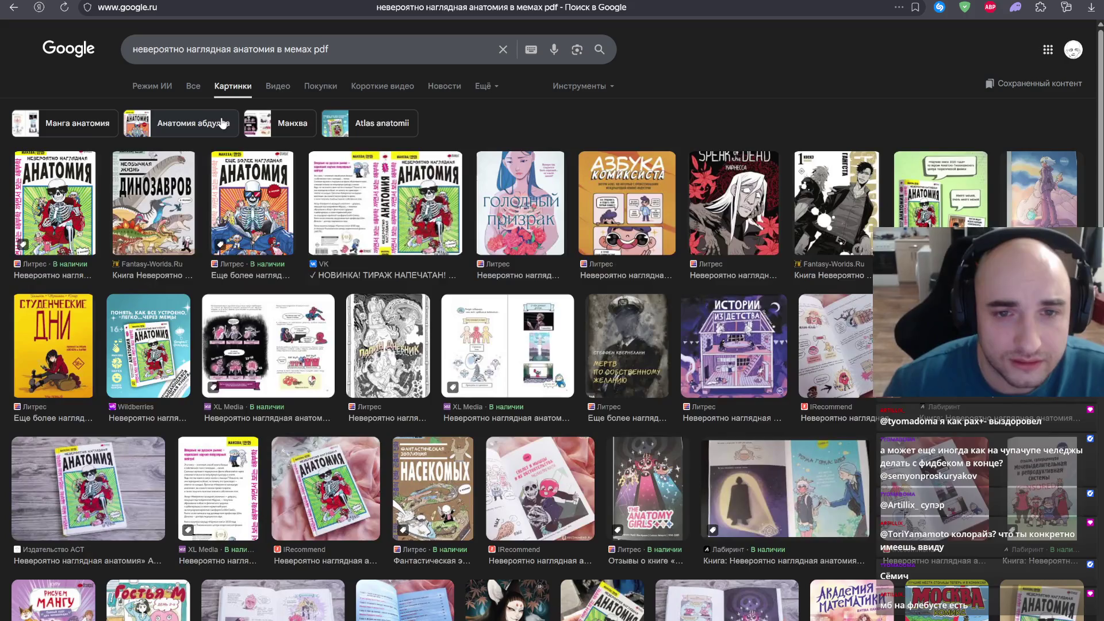
# Step: Preview the XL Media comic page image twice in the image results, then bring up Telegram
pyautogui.click(307, 323)
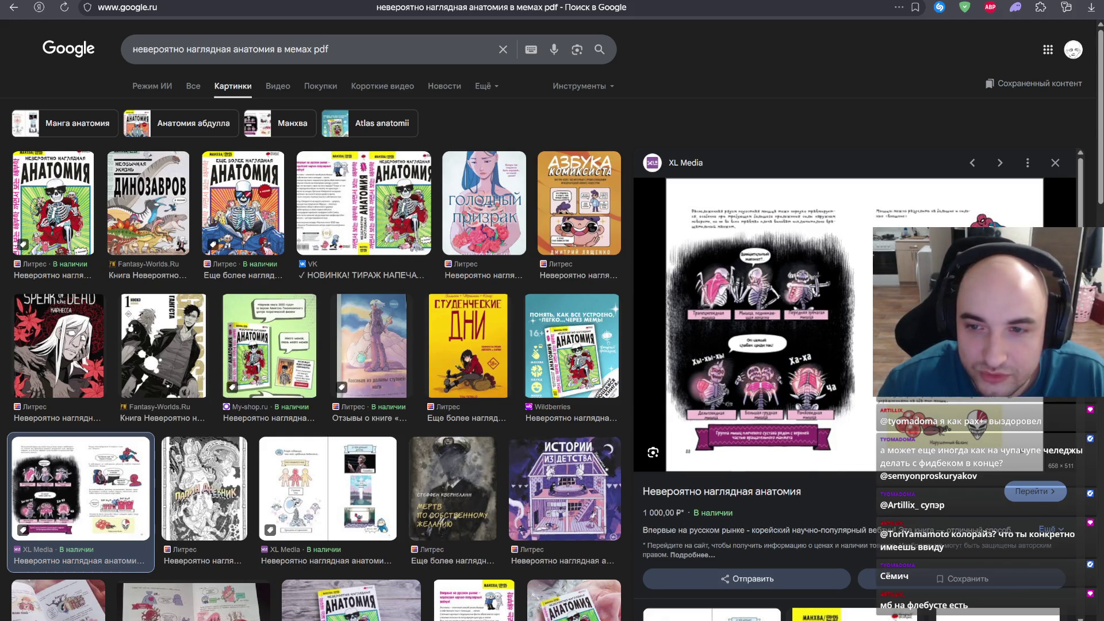
pyautogui.click(1055, 162)
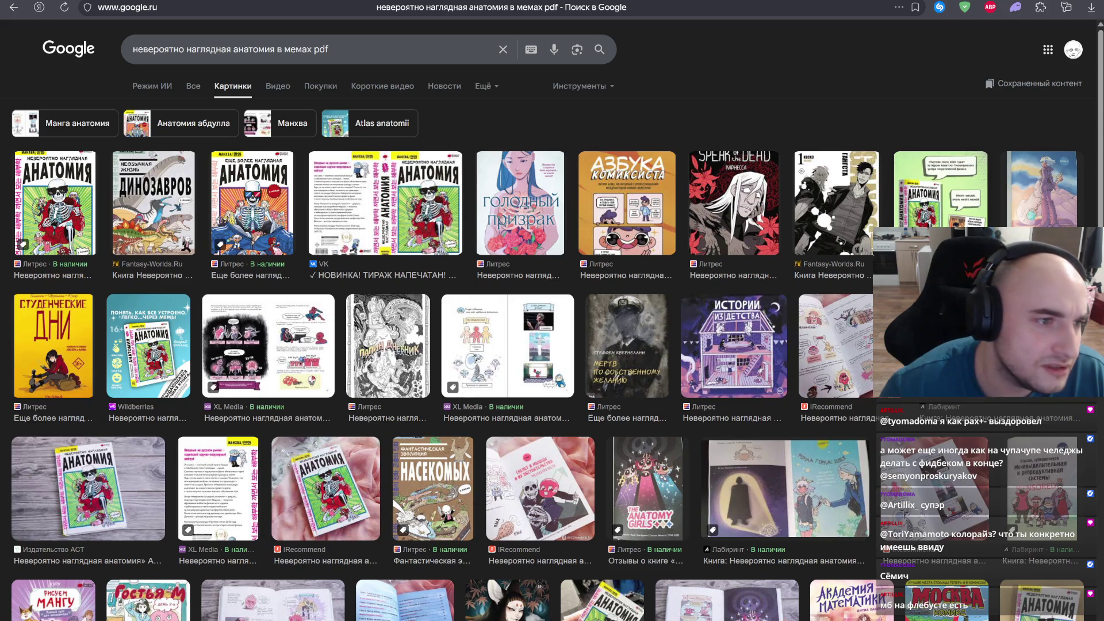
pyautogui.click(300, 321)
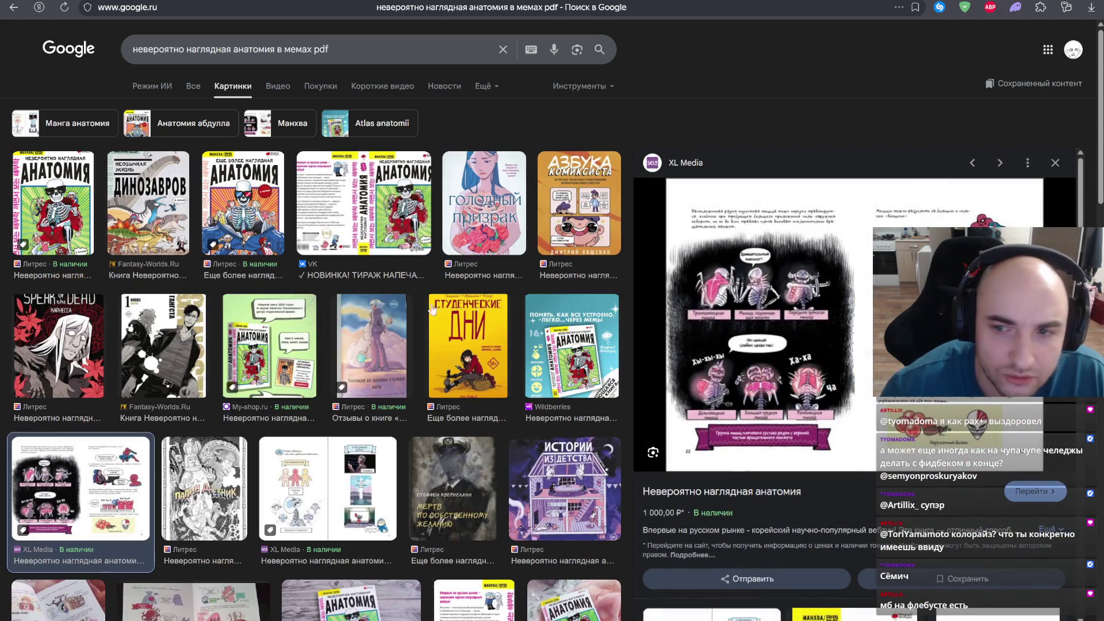
pyautogui.click(1053, 164)
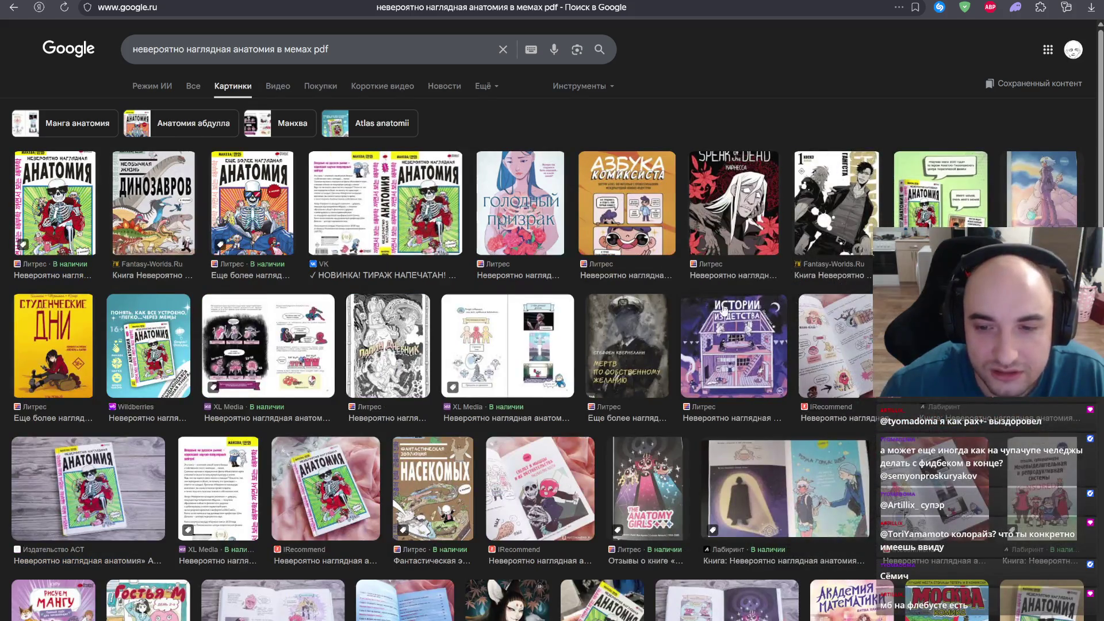
pyautogui.scroll(-2, 724, 311)
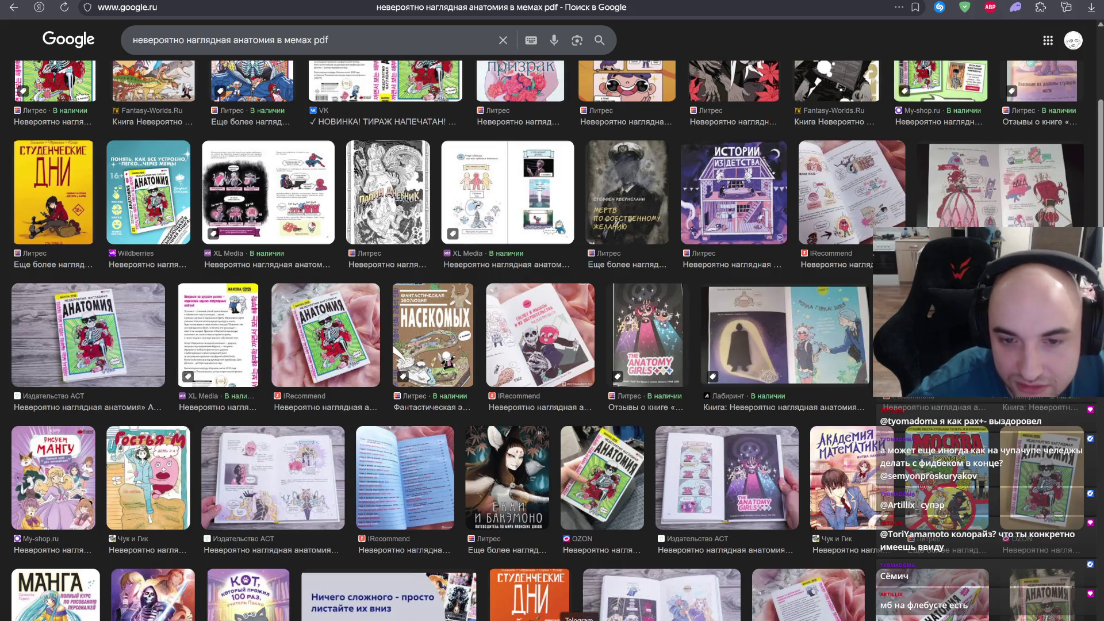
pyautogui.click(578, 618)
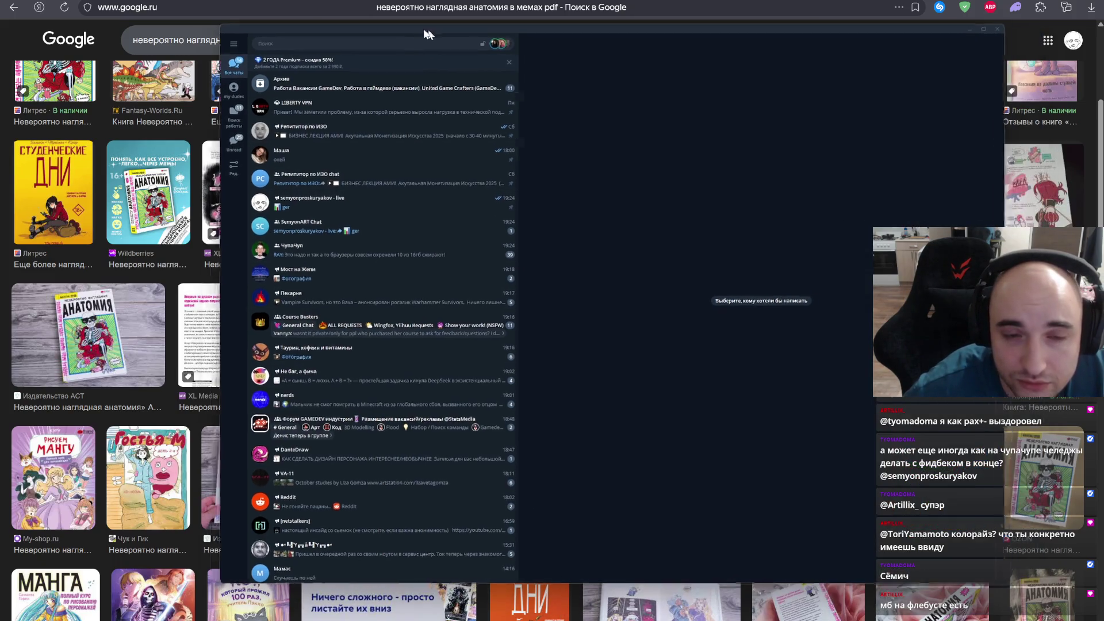
# Step: Vote on an option in the live channel's stream-topics poll so its percentages appear
pyautogui.click(366, 205)
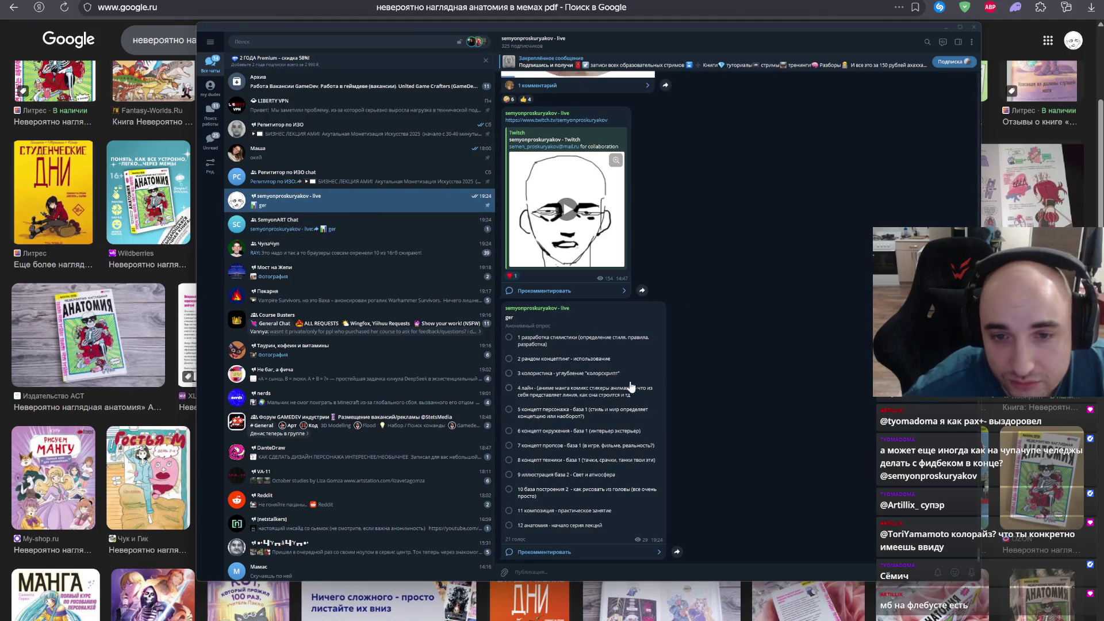
pyautogui.click(554, 524)
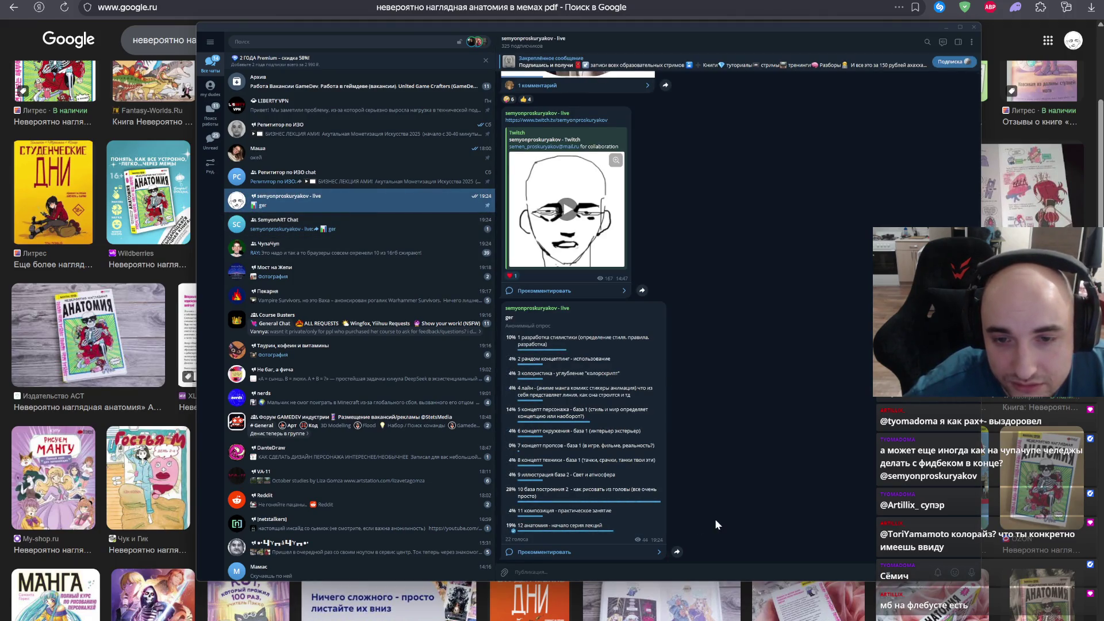